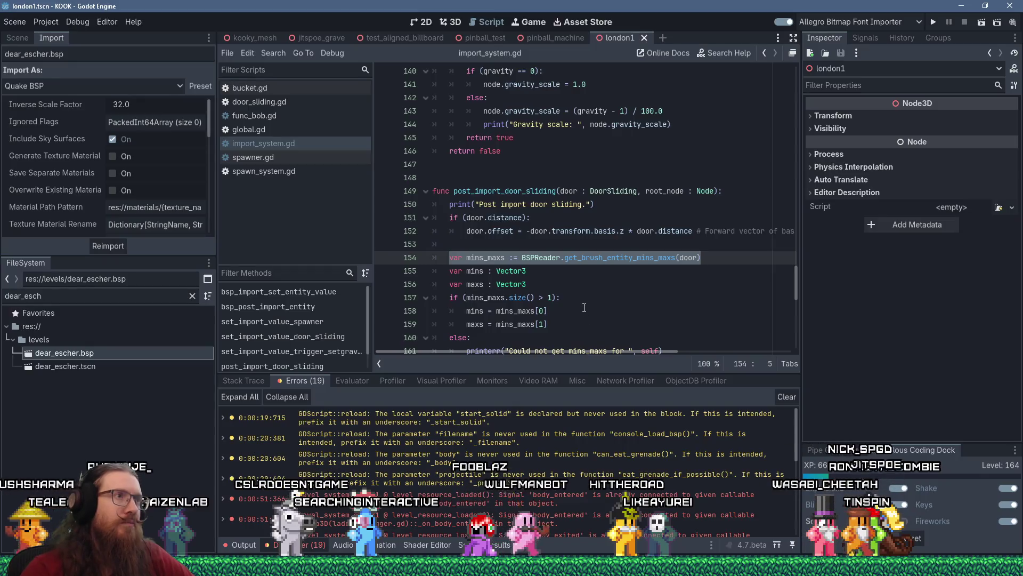
# Select the 'BSPReader.get_brush_entity' call on line 154 of import_system.gd.
pyautogui.scroll(-10, 591, 319)
pyautogui.scroll(15, 584, 307)
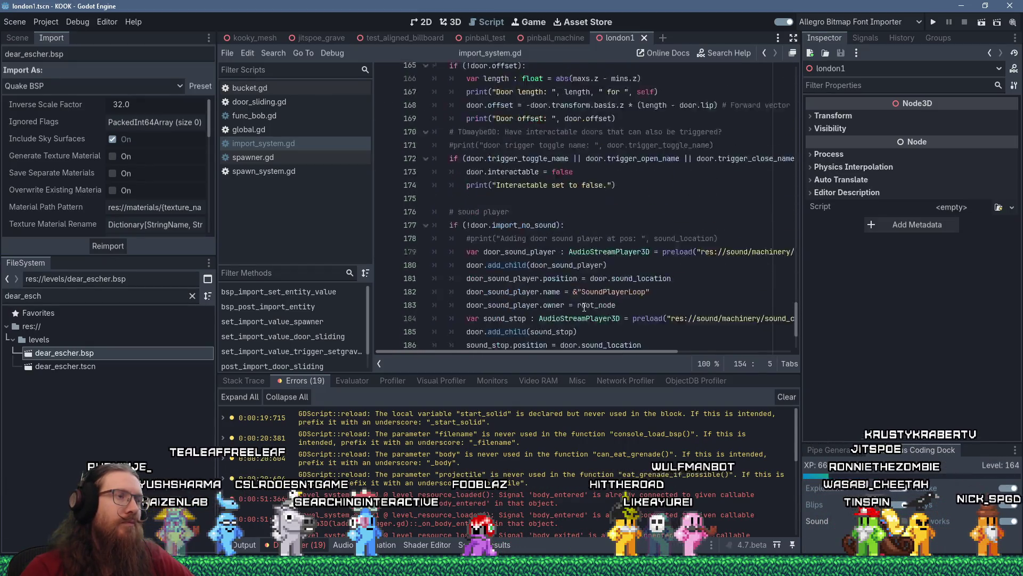
pyautogui.scroll(19, 584, 307)
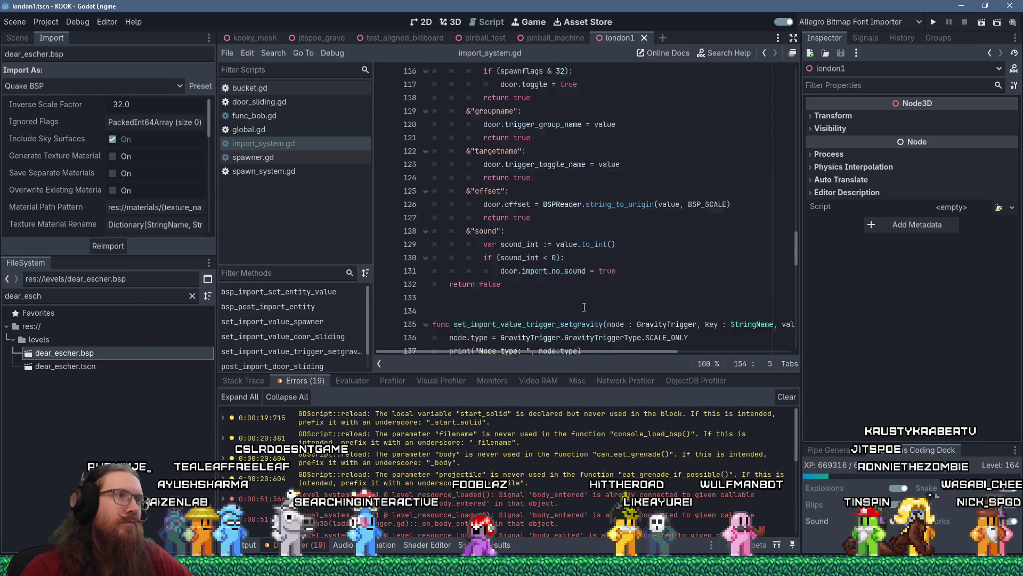
pyautogui.scroll(-20, 584, 307)
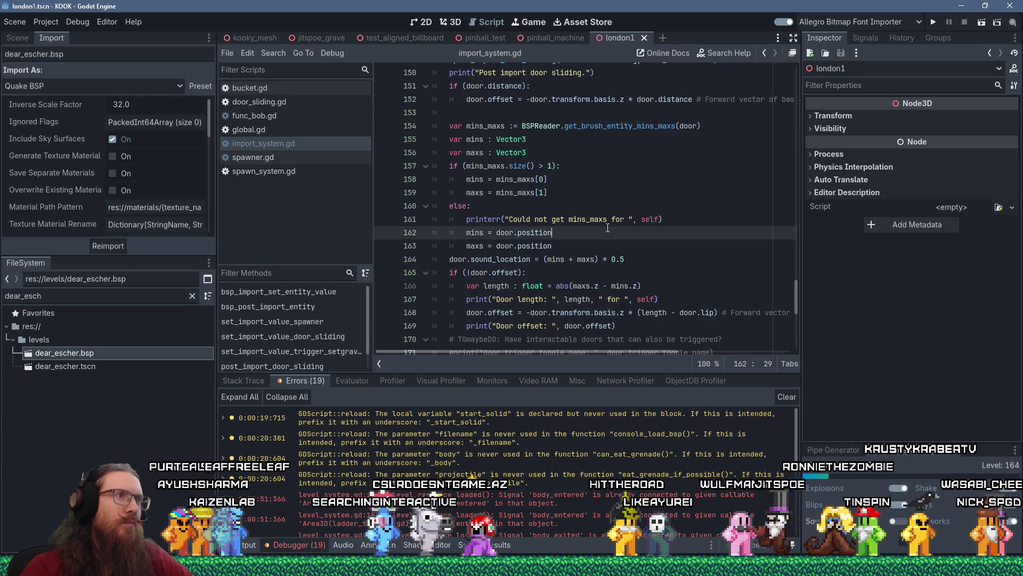
pyautogui.click(522, 125)
pyautogui.moveTo(522, 125); pyautogui.dragTo(604, 128)
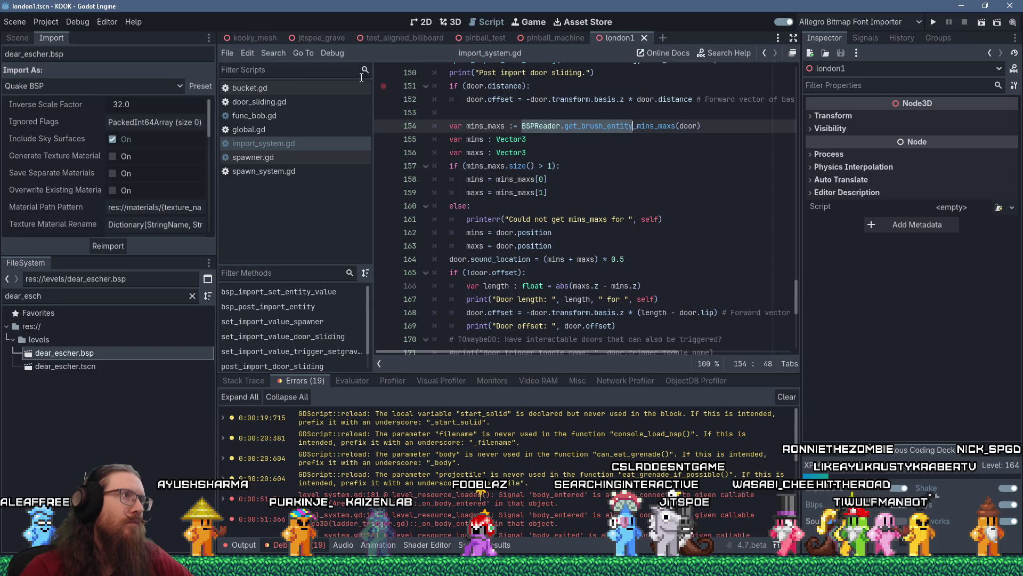
# Find all BSPReader.get_brush_entity uses in the project and open the rotate_object.gd match.
pyautogui.click(272, 54)
pyautogui.click(324, 136)
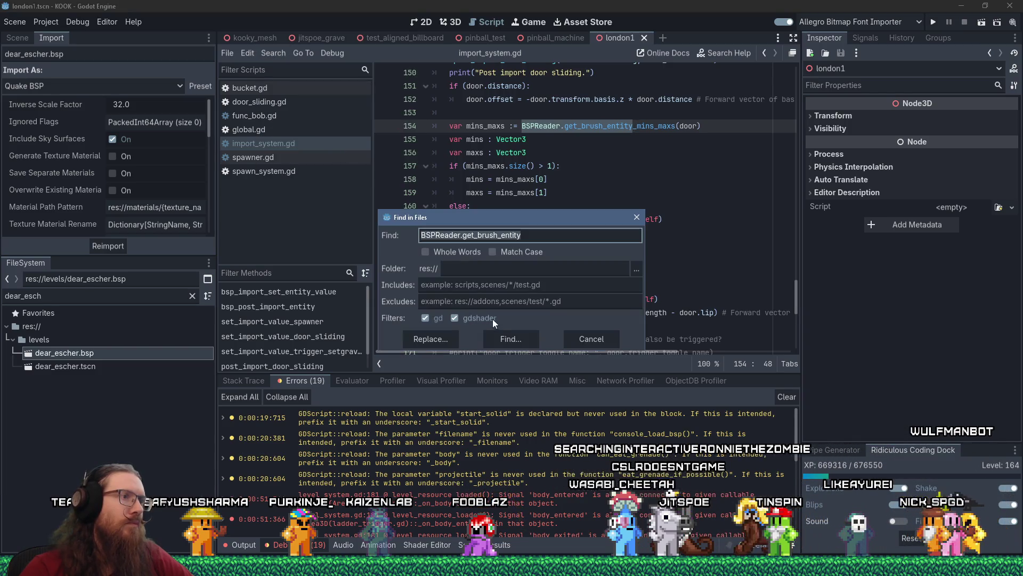
pyautogui.click(510, 339)
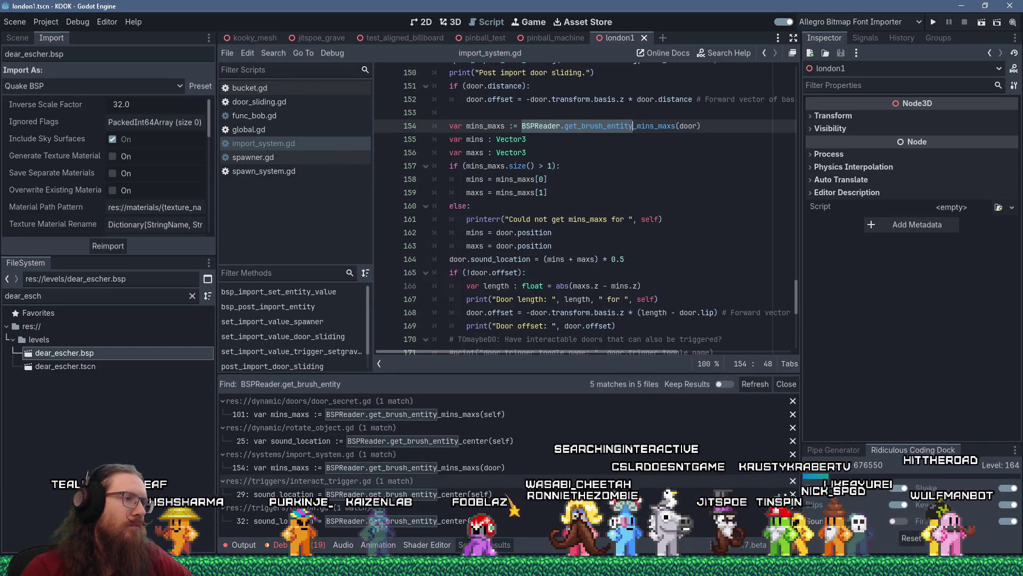
pyautogui.click(522, 444)
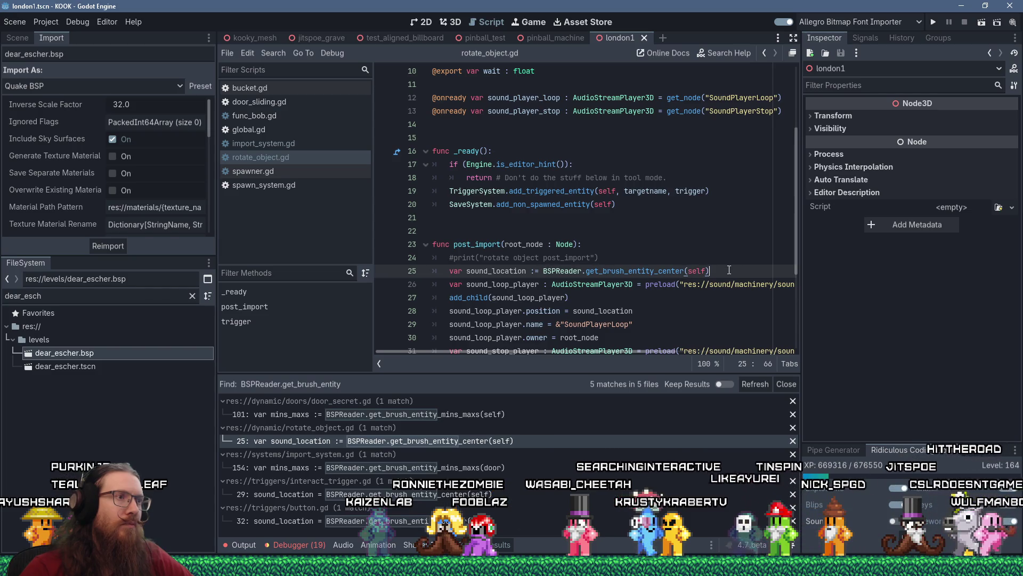
# Copy lines 23–27 of rotate_object.gd's post_import function.
pyautogui.moveTo(512, 269); pyautogui.dragTo(361, 245)
pyautogui.rightClick(492, 256)
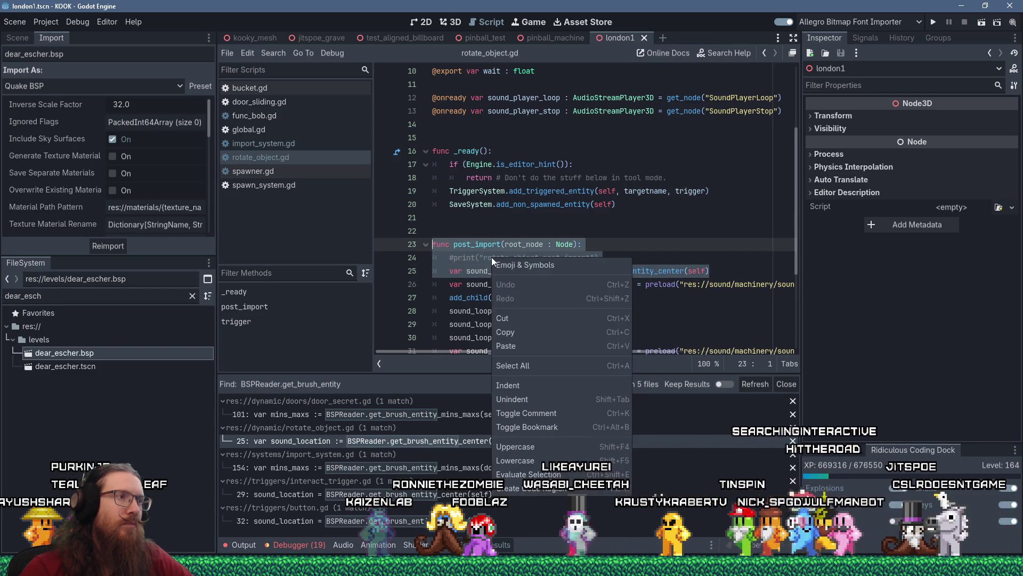
pyautogui.click(517, 328)
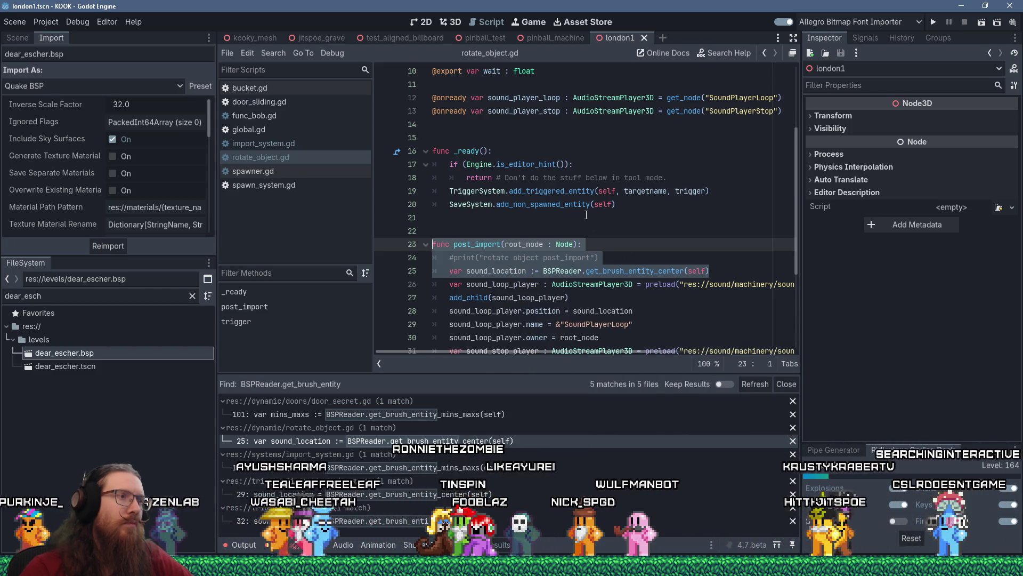
pyautogui.click(587, 291)
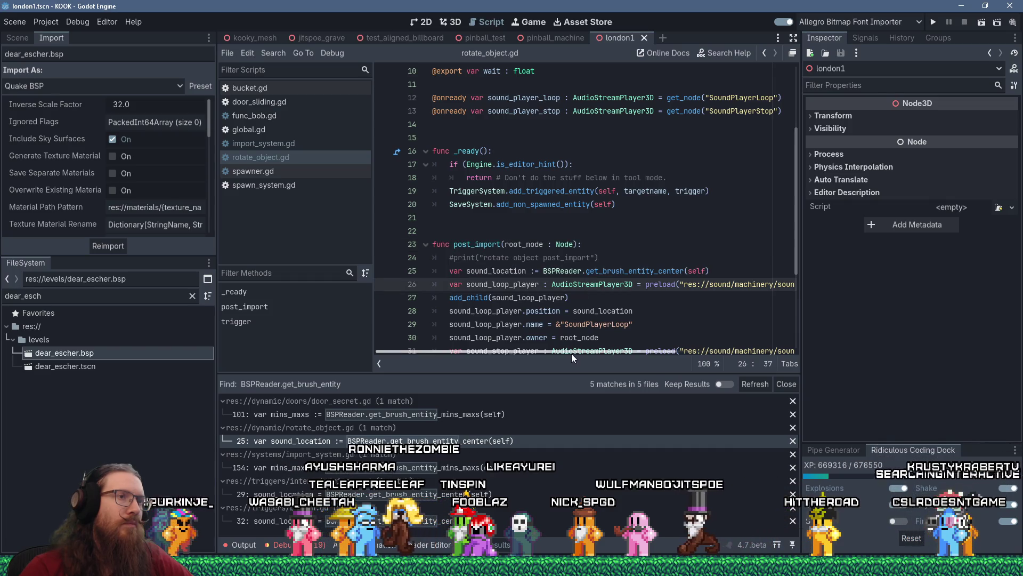
pyautogui.moveTo(571, 353)
pyautogui.mouseDown()
pyautogui.moveTo(701, 350)
pyautogui.moveTo(517, 340)
pyautogui.mouseUp()
pyautogui.moveTo(570, 298)
pyautogui.mouseDown()
pyautogui.moveTo(443, 258)
pyautogui.moveTo(432, 244)
pyautogui.mouseUp()
pyautogui.rightClick(495, 262)
pyautogui.click(528, 335)
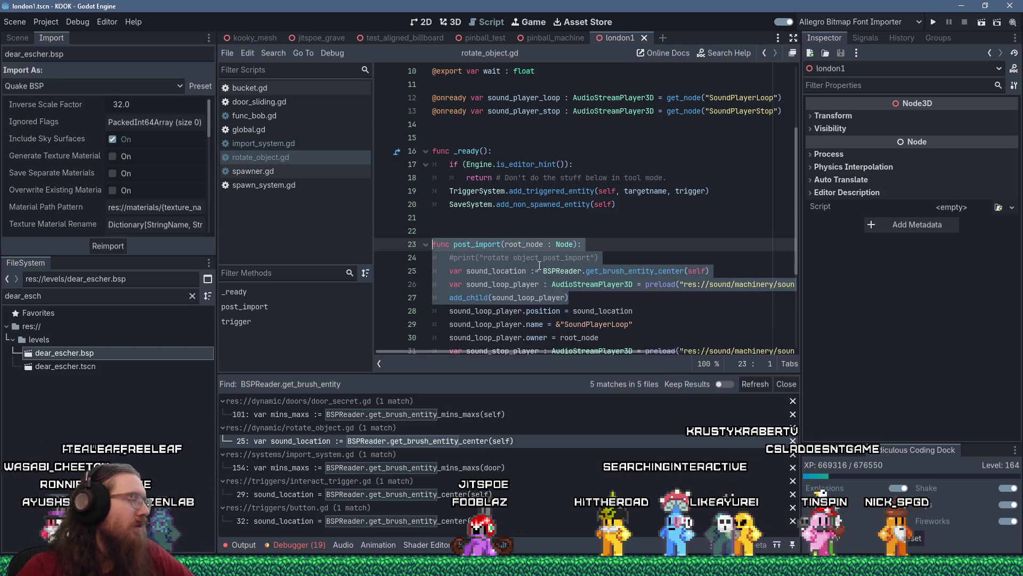
# In the GitHub reply draft, add a sentence mentioning a helper for getting the center.
pyautogui.hotkey('alt', 'Tab')
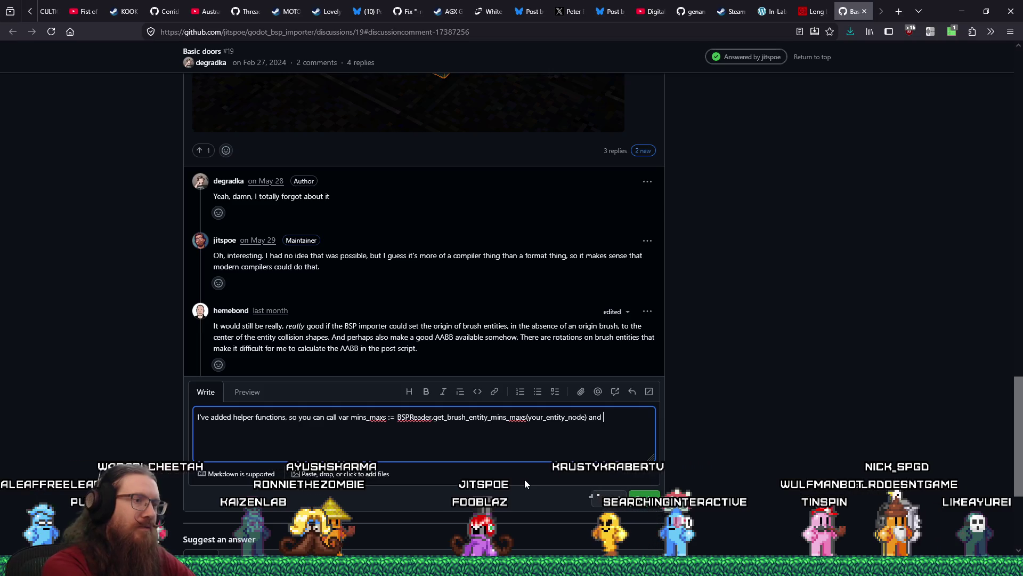
pyautogui.press('BackSpace')
pyautogui.press('BackSpace')
pyautogui.press('BackSpace')
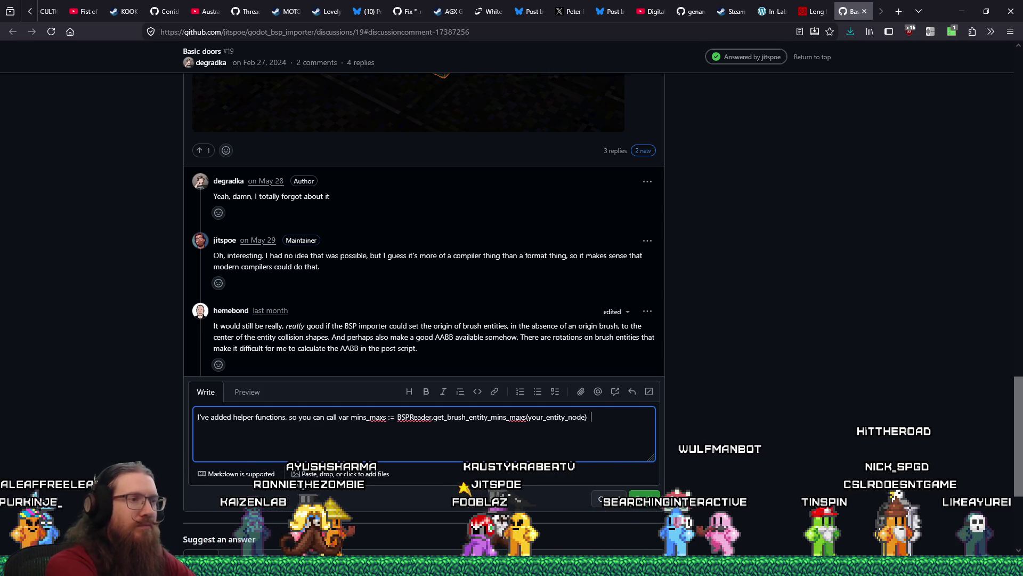
pyautogui.write('Also ')
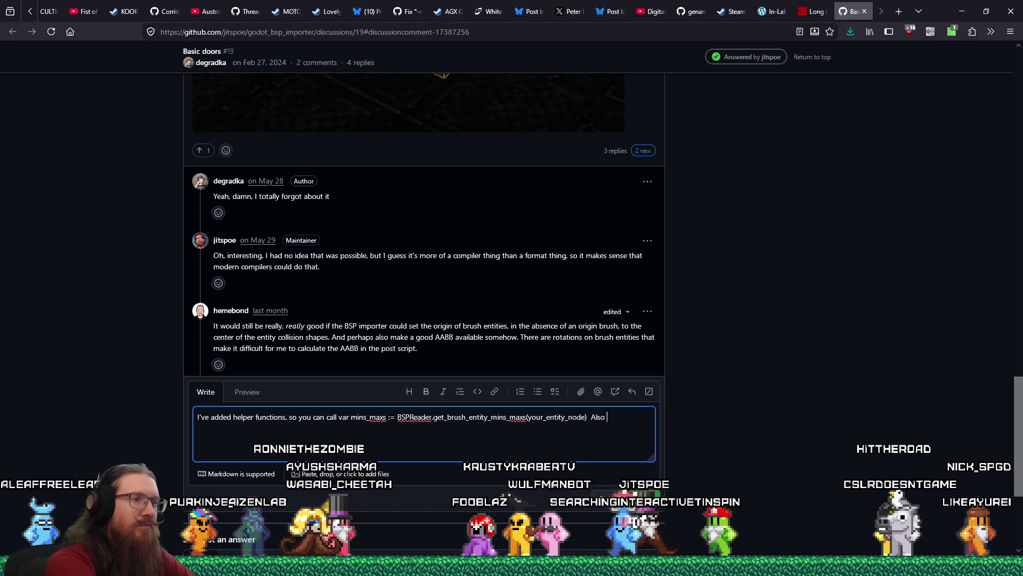
pyautogui.press('BackSpace')
pyautogui.press('BackSpace')
pyautogui.press('BackSpace')
pyautogui.press('BackSpace')
pyautogui.press('BackSpace')
pyautogui.press('BackSpace')
pyautogui.press('BackSpace')
pyautogui.write('.  Also o')
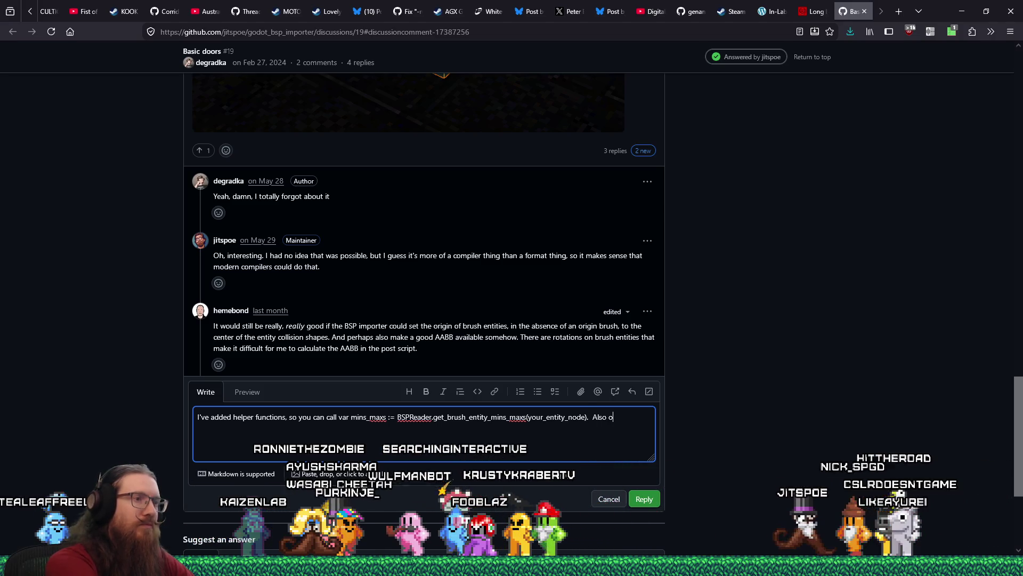
pyautogui.write('ne for getting the c')
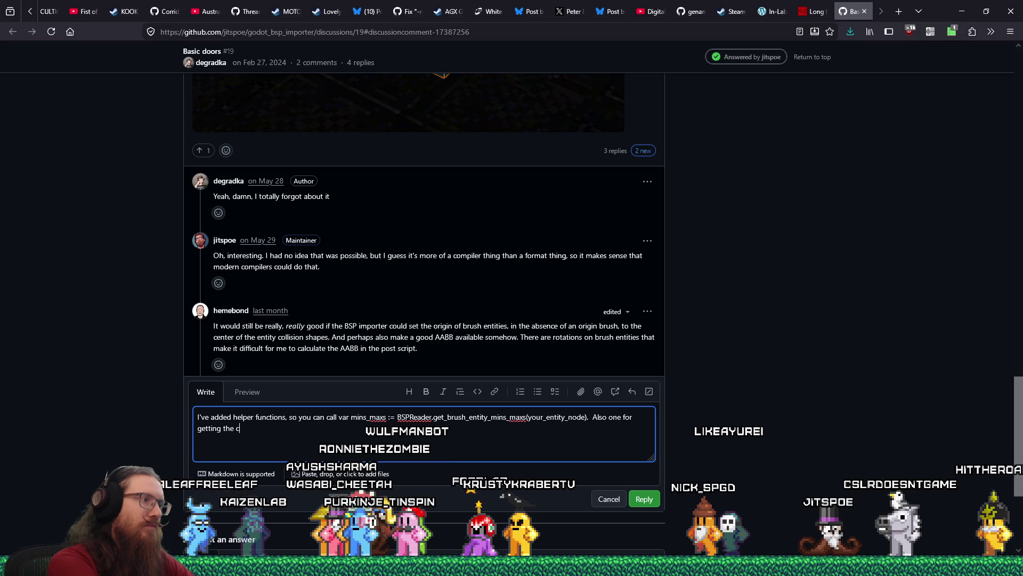
pyautogui.write('enter, ex')
# Paste the post_import snippet into a ```gdscript block and delete its commented print line.
pyautogui.press('Return')
pyautogui.press('Return')
pyautogui.write('`')
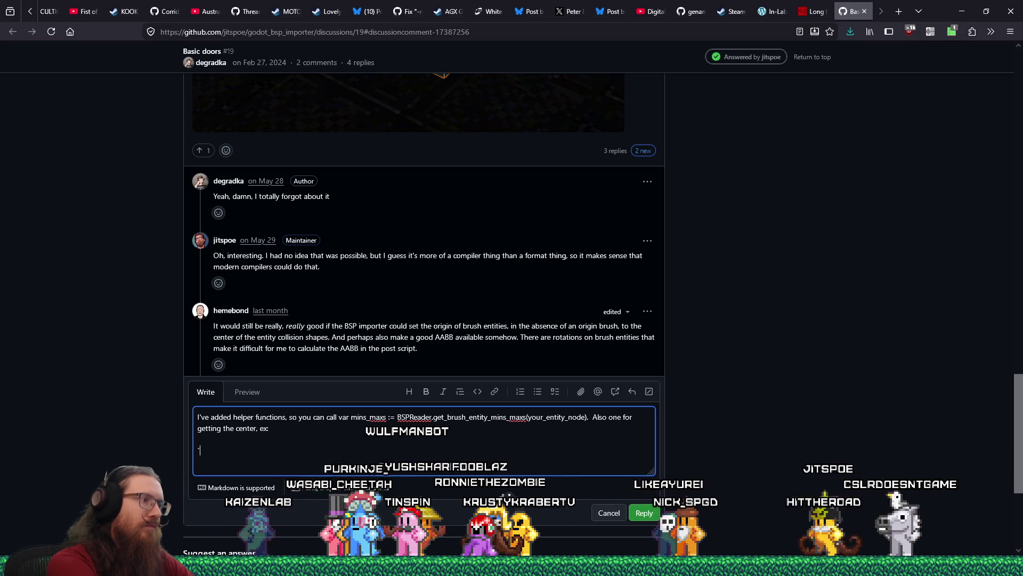
pyautogui.write('`gdscript')
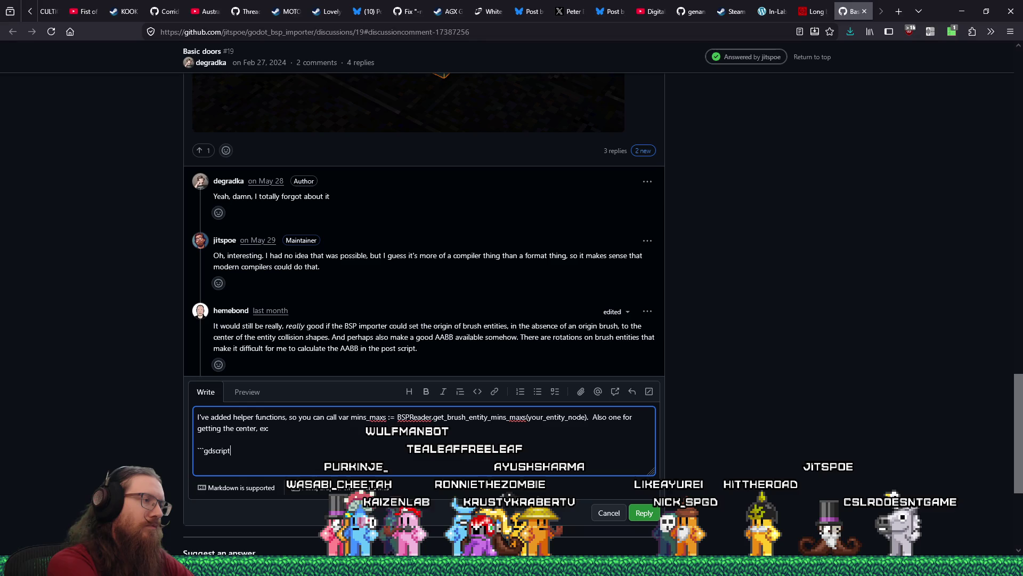
pyautogui.press('Return')
pyautogui.hotkey('ctrl', 'v')
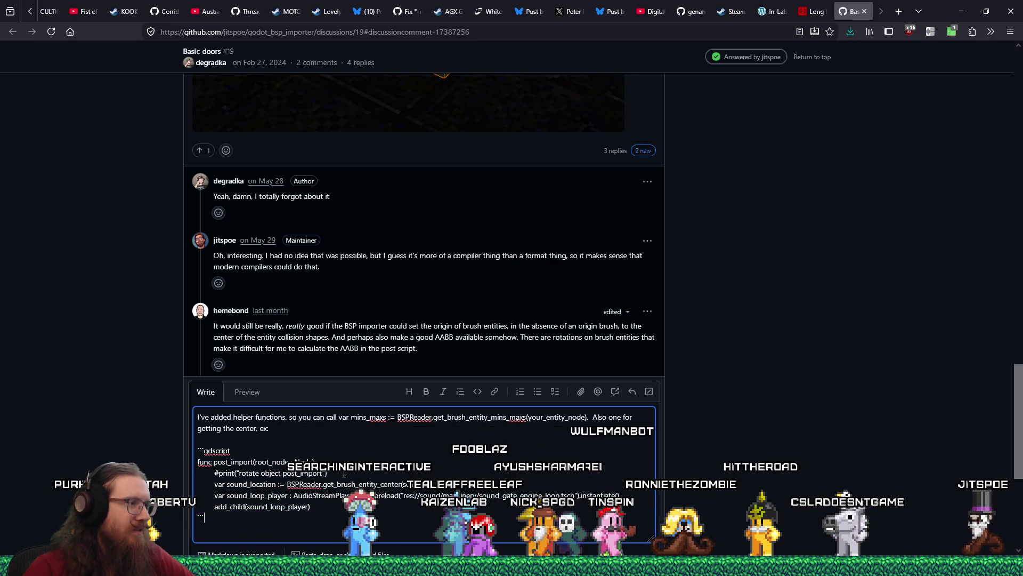
pyautogui.tripleClick(344, 474)
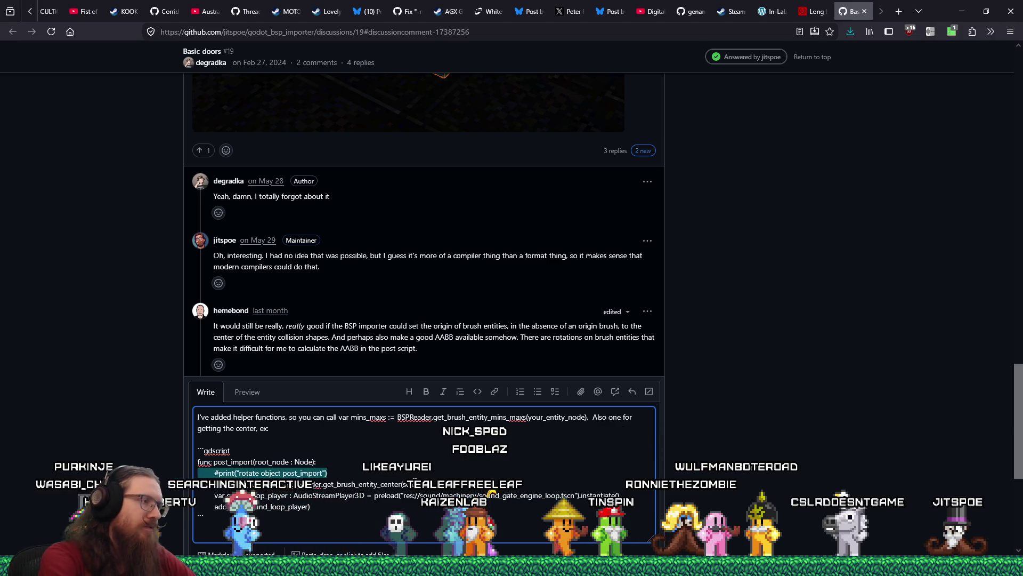
pyautogui.press('BackSpace')
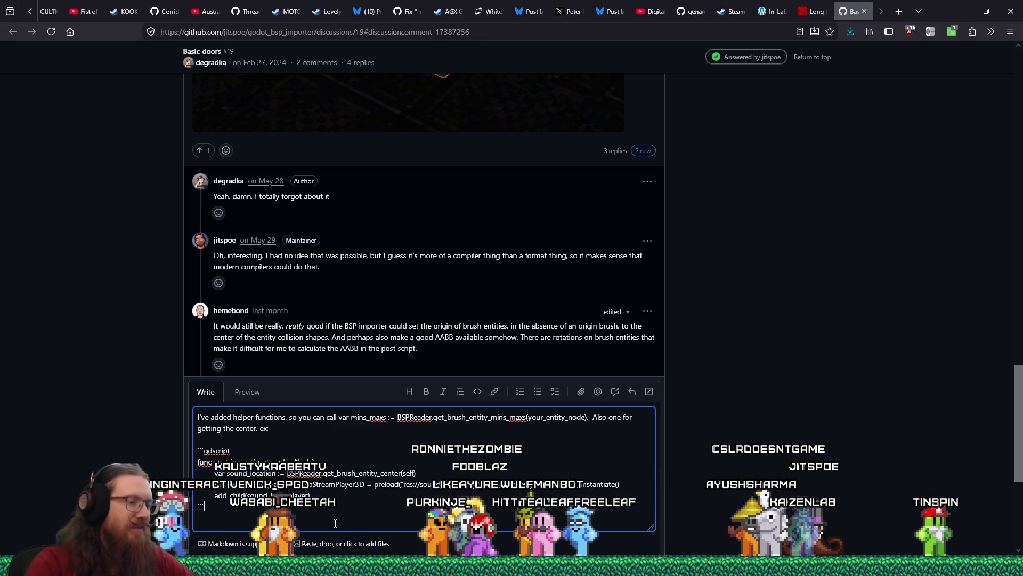
# Post the reply, close the discussion tab and return to Godot.
pyautogui.press('Return')
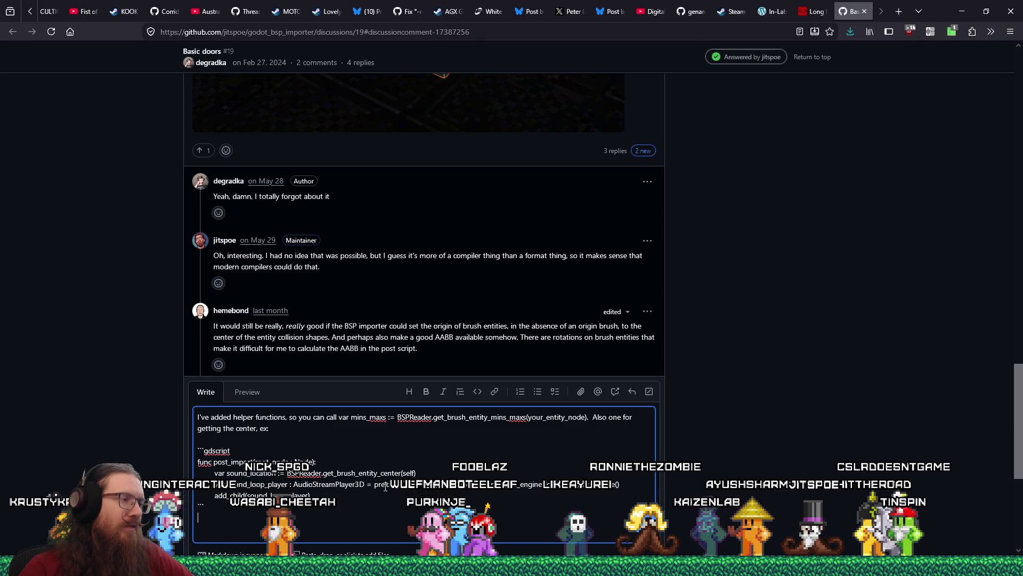
pyautogui.scroll(-2, 755, 461)
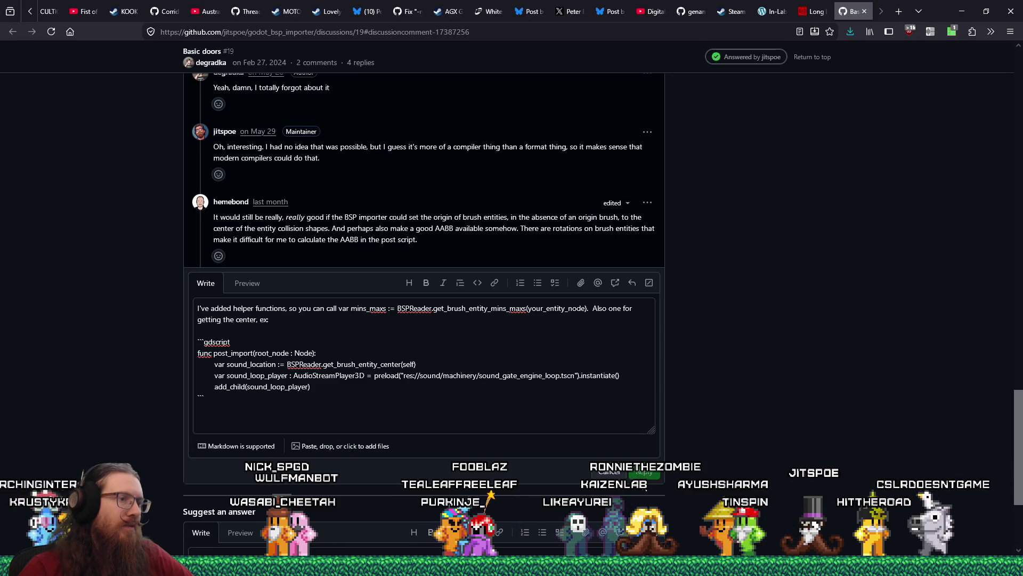
pyautogui.click(644, 473)
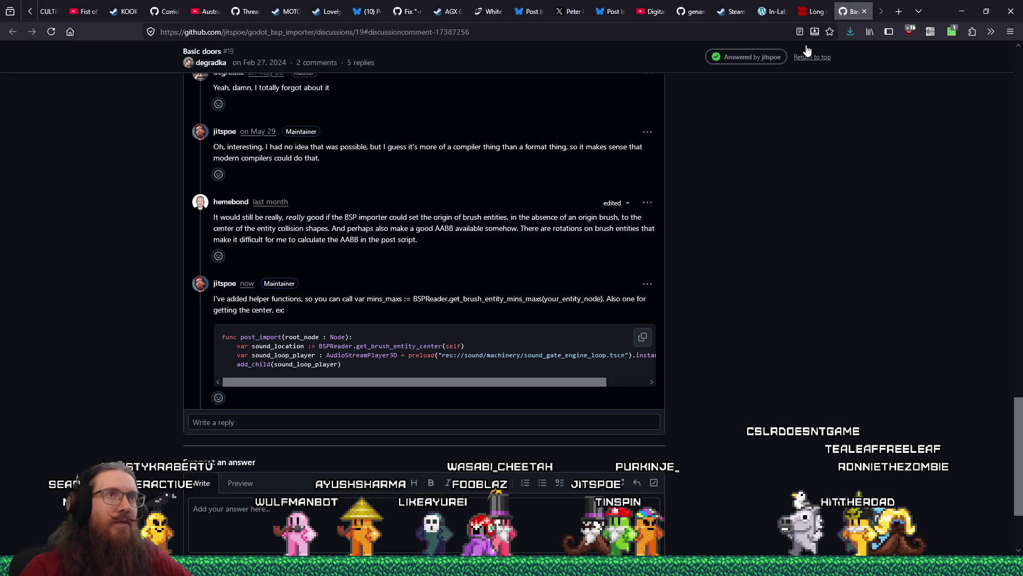
pyautogui.hotkey('ctrl', 'w')
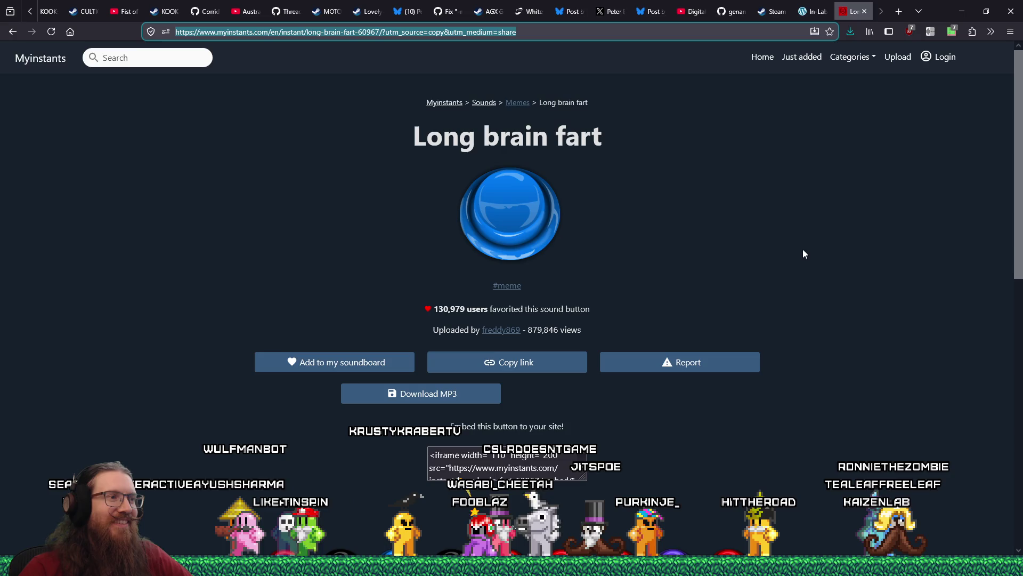
pyautogui.hotkey('alt', 'Tab')
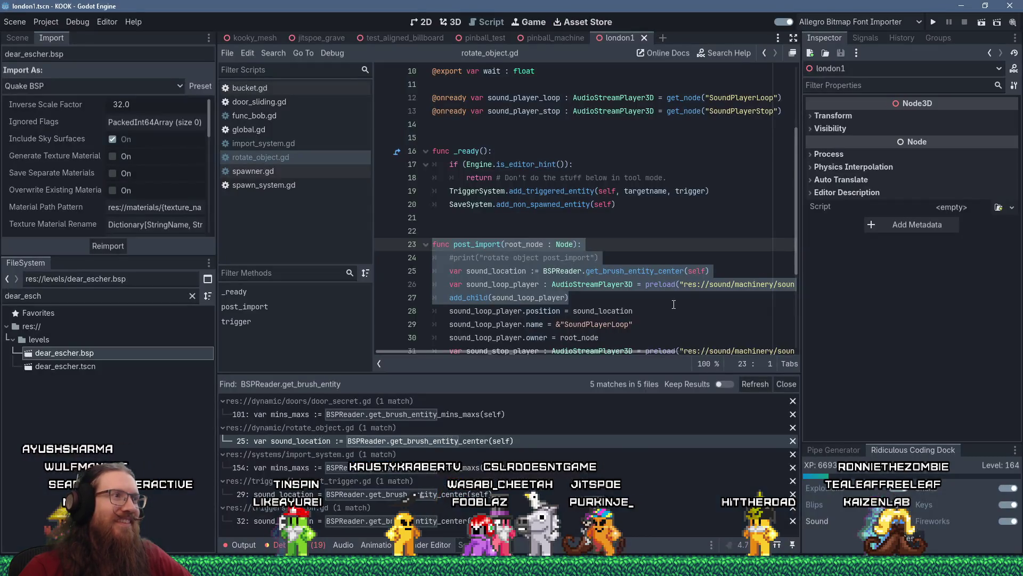
# Filter FileSystem for 'lo' and reimport london3.bsp.
pyautogui.click(664, 298)
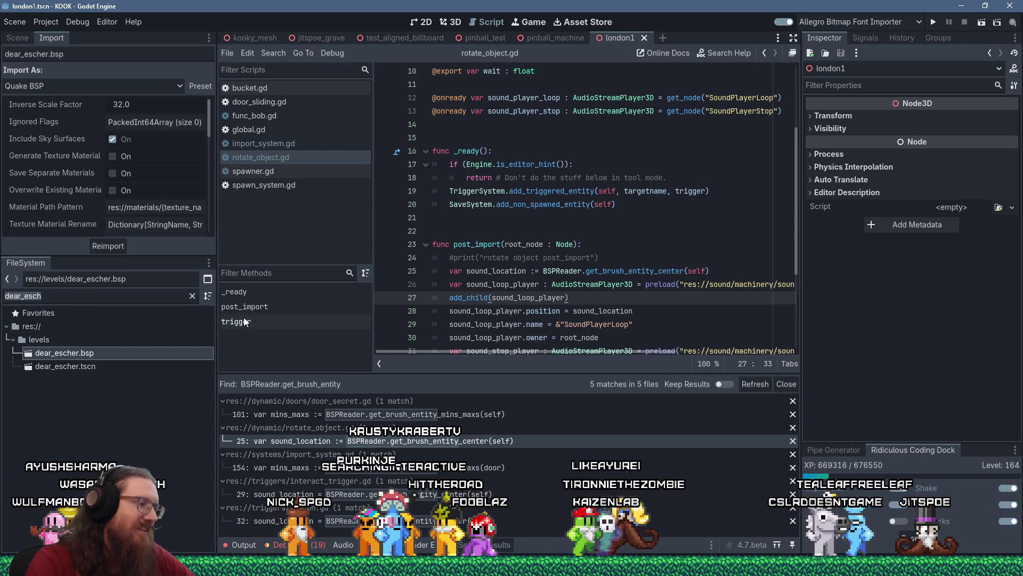
pyautogui.write('london3')
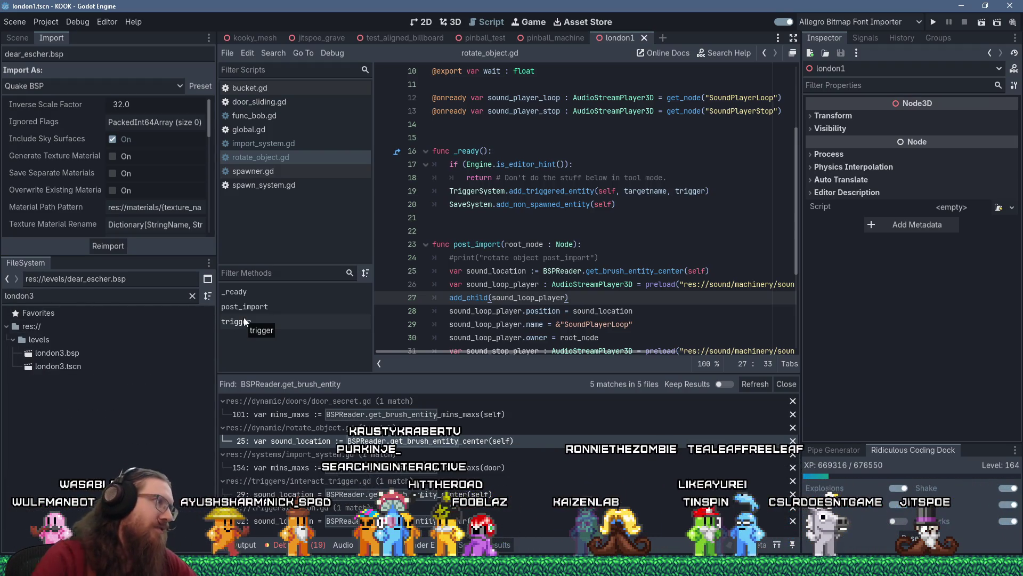
pyautogui.click(120, 245)
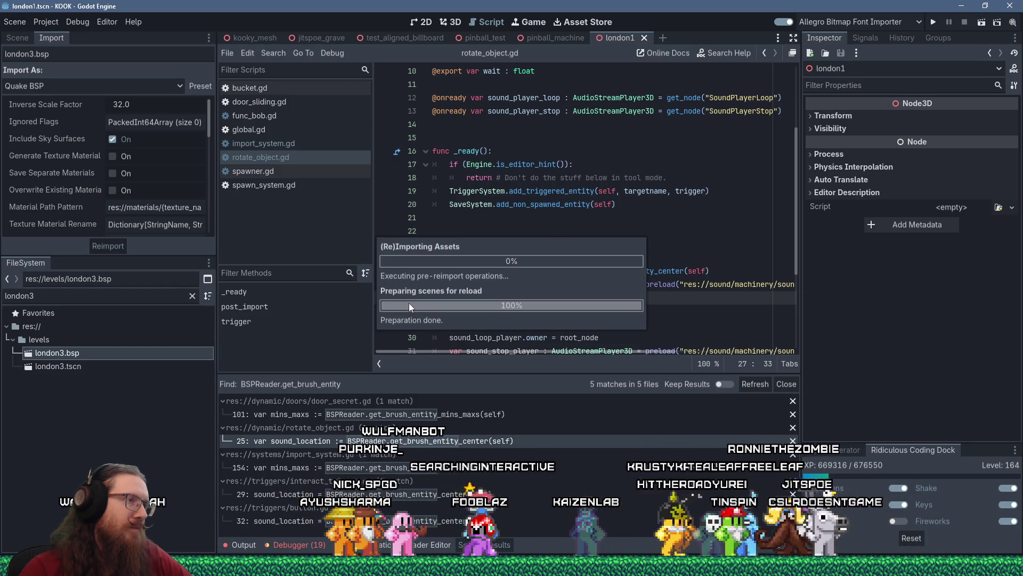
# Filter FileSystem for 'start' and reimport start.bsp.
pyautogui.click(120, 295)
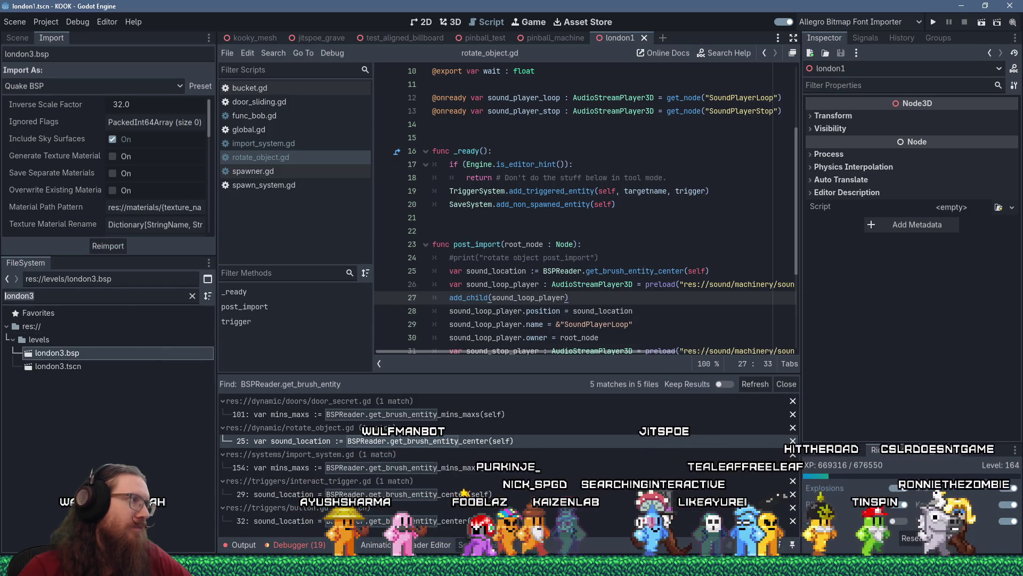
pyautogui.write('start')
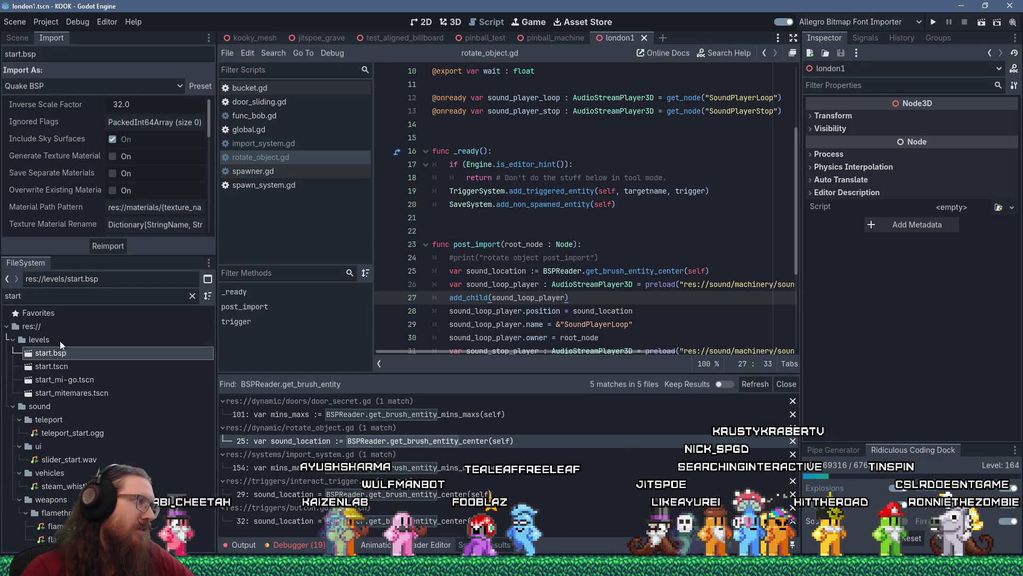
pyautogui.click(99, 245)
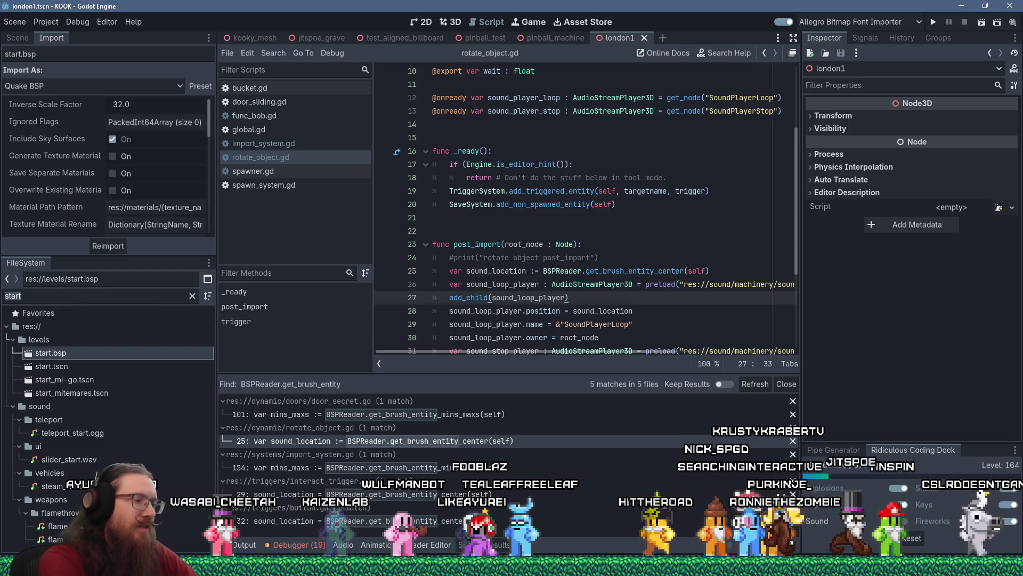
pyautogui.write('shooting')
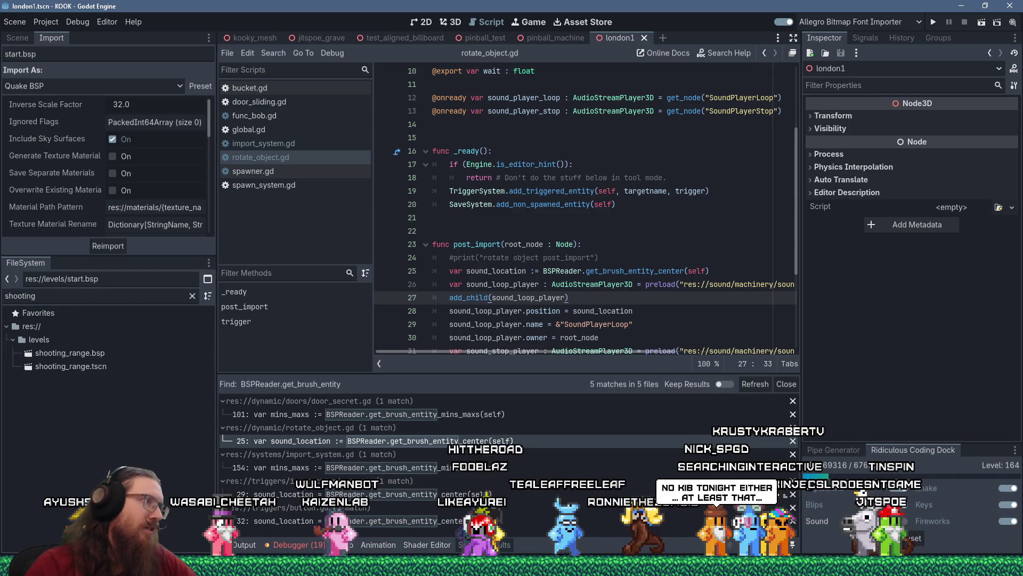
# Reimport shooting_range.bsp as Quake BSP with inverse scale 32.0.
pyautogui.click(80, 354)
pyautogui.click(102, 247)
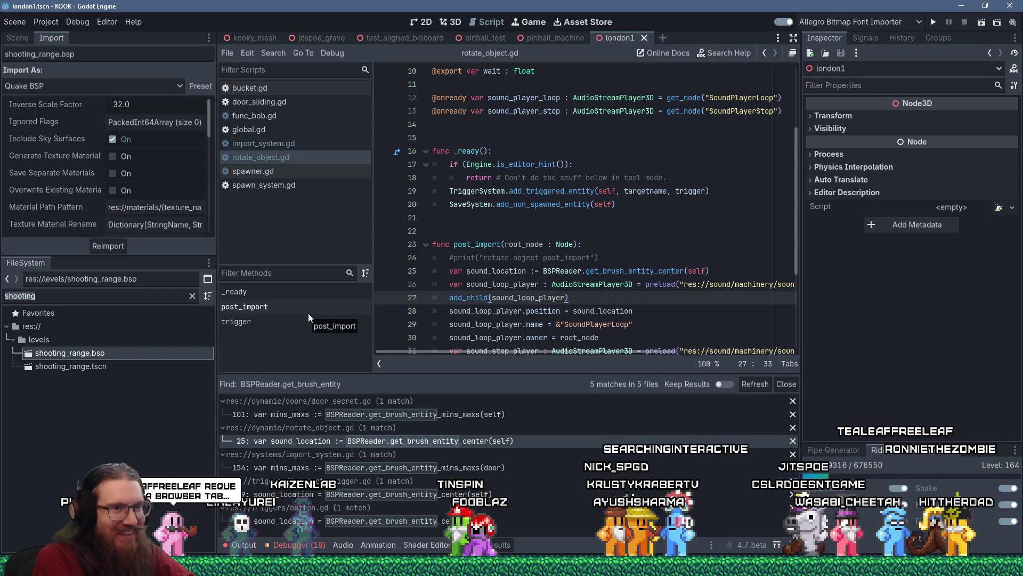
pyautogui.click(81, 299)
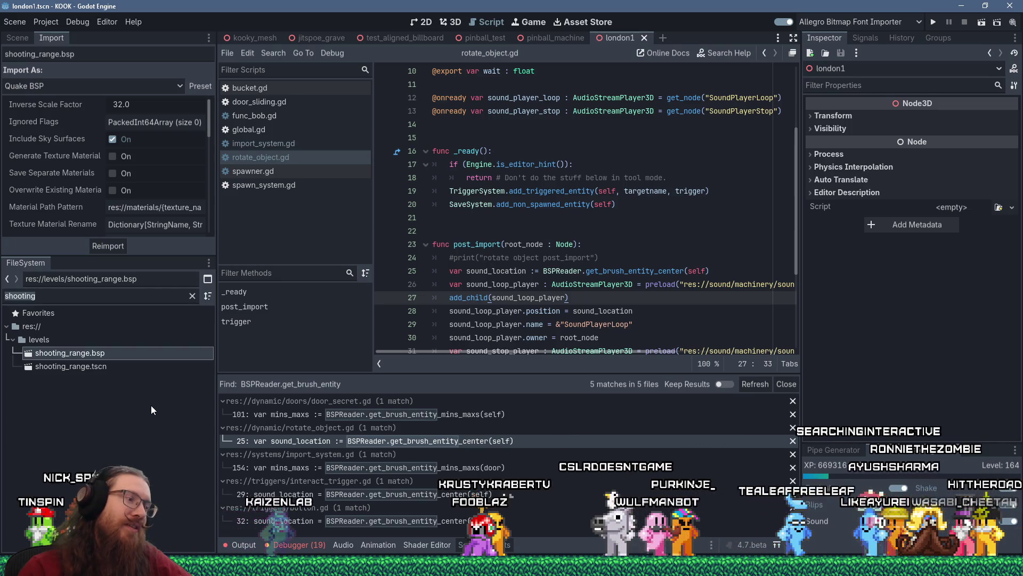
# Filter FileSystem for 'graveyard' and reimport graveyard_credits.bsp.
pyautogui.write('graveyard')
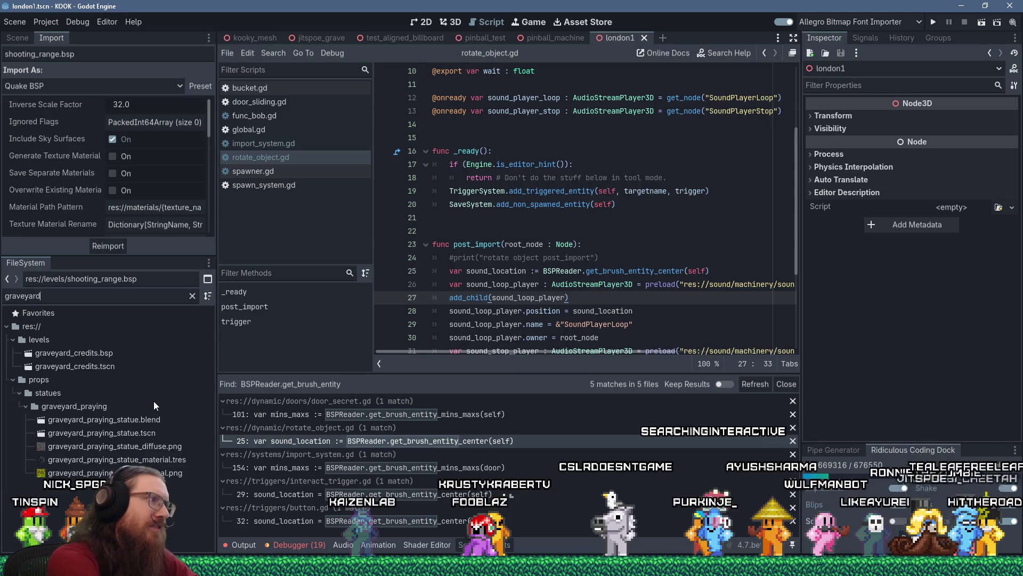
pyautogui.click(124, 354)
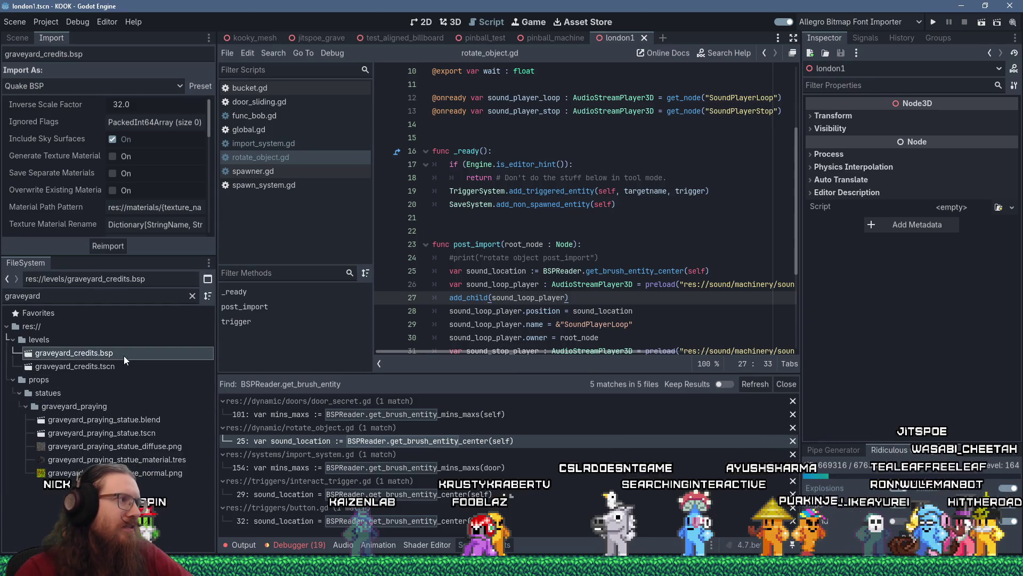
pyautogui.click(106, 249)
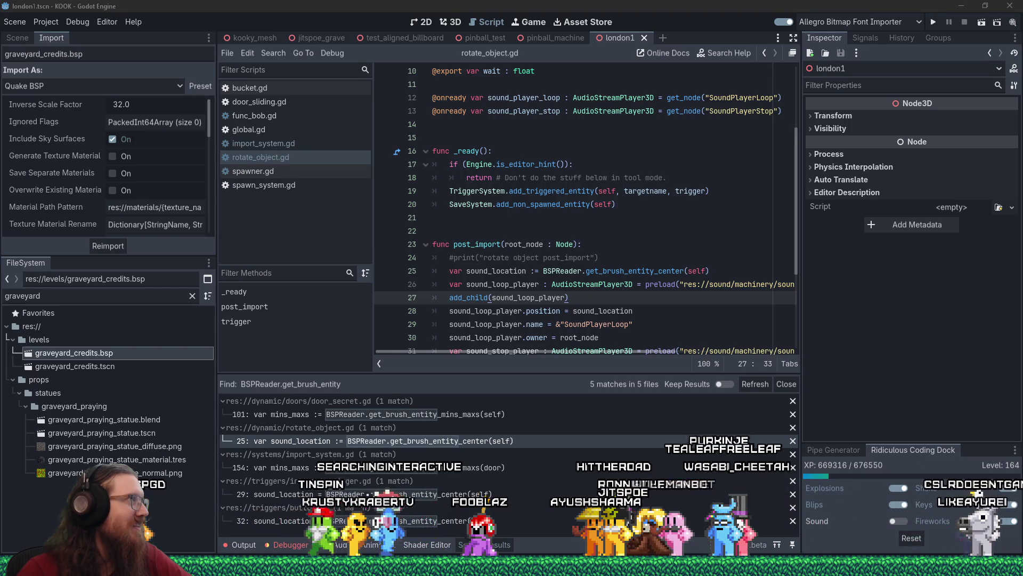
# Bring Firefox forward on the Myinstants 'Long brain fart' page, then go to the KOOK Steam tab.
pyautogui.moveTo(511, 570)
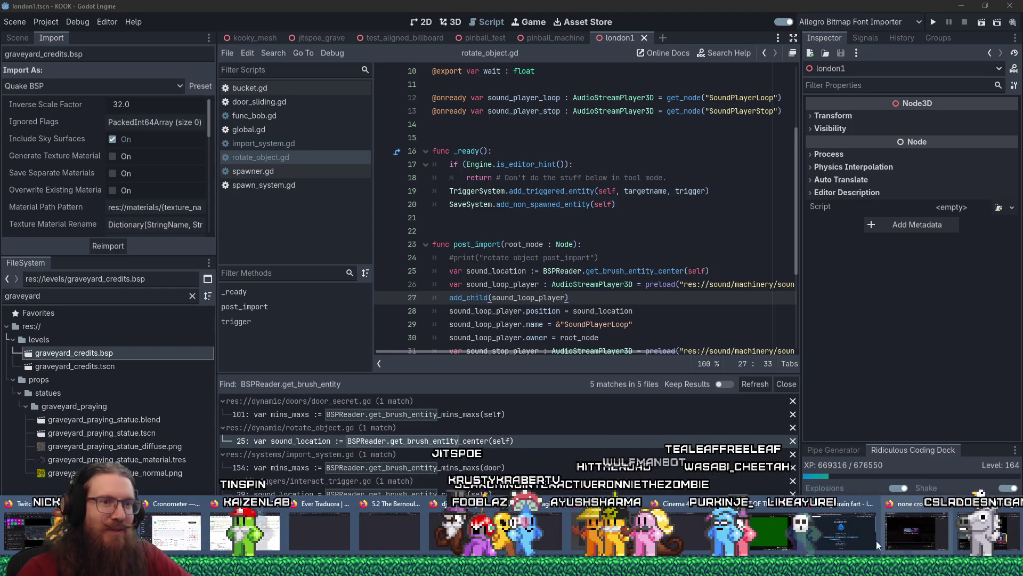
pyautogui.click(845, 539)
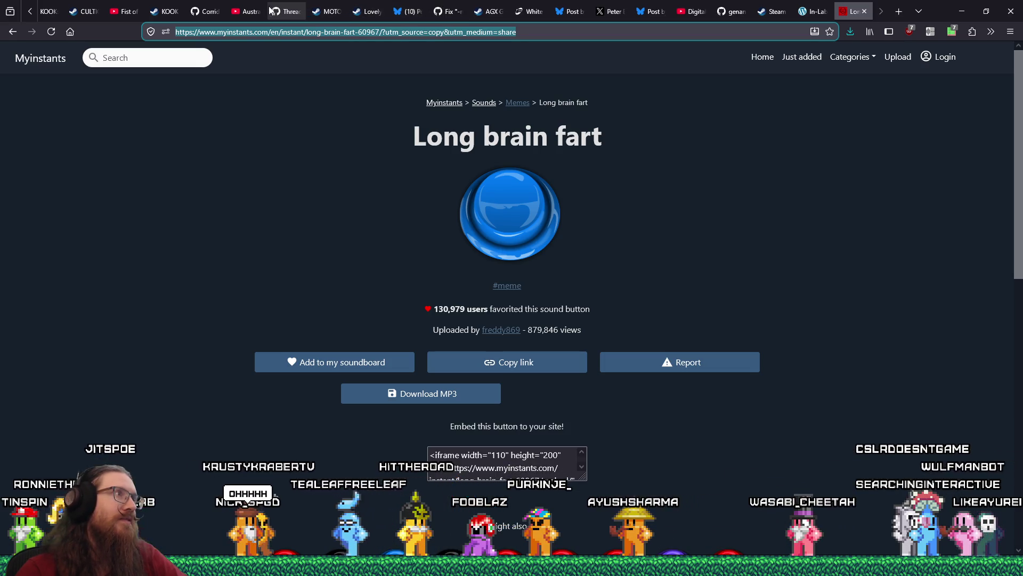
pyautogui.click(162, 11)
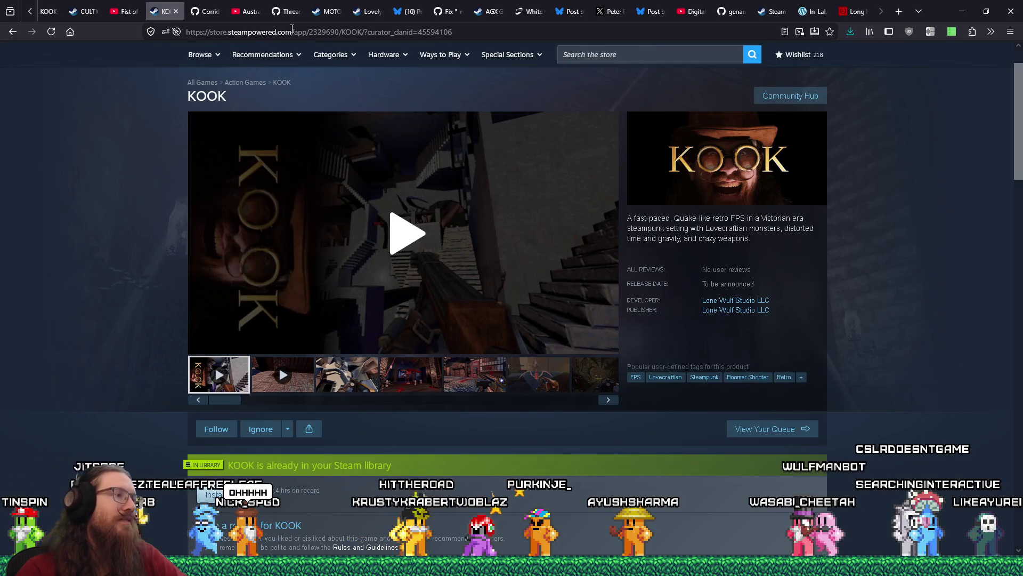
# Browse the KOOK Steam store page, then close its tab.
pyautogui.scroll(-4, 568, 278)
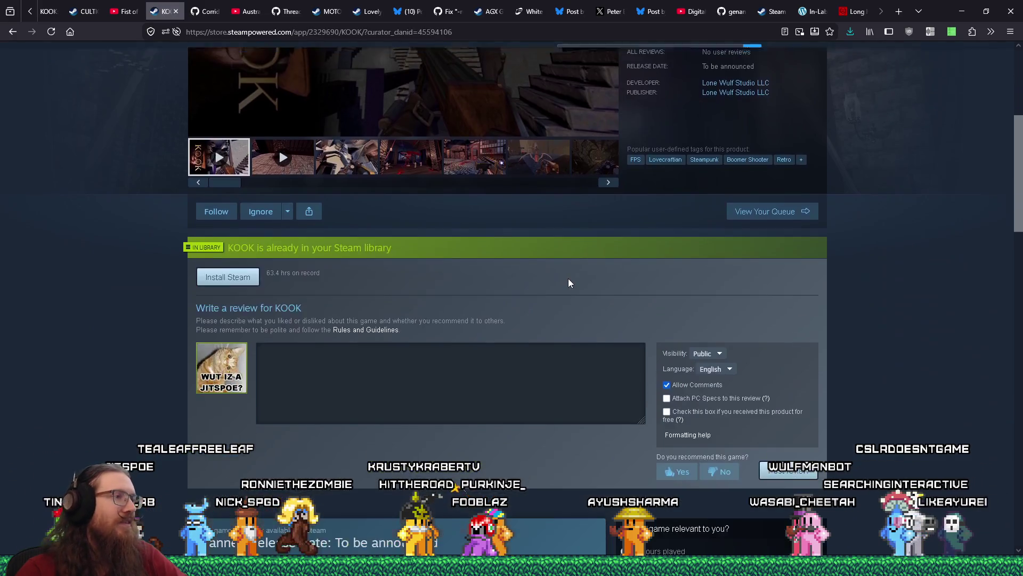
pyautogui.scroll(-3, 568, 278)
pyautogui.scroll(-3, 568, 277)
pyautogui.scroll(7, 533, 275)
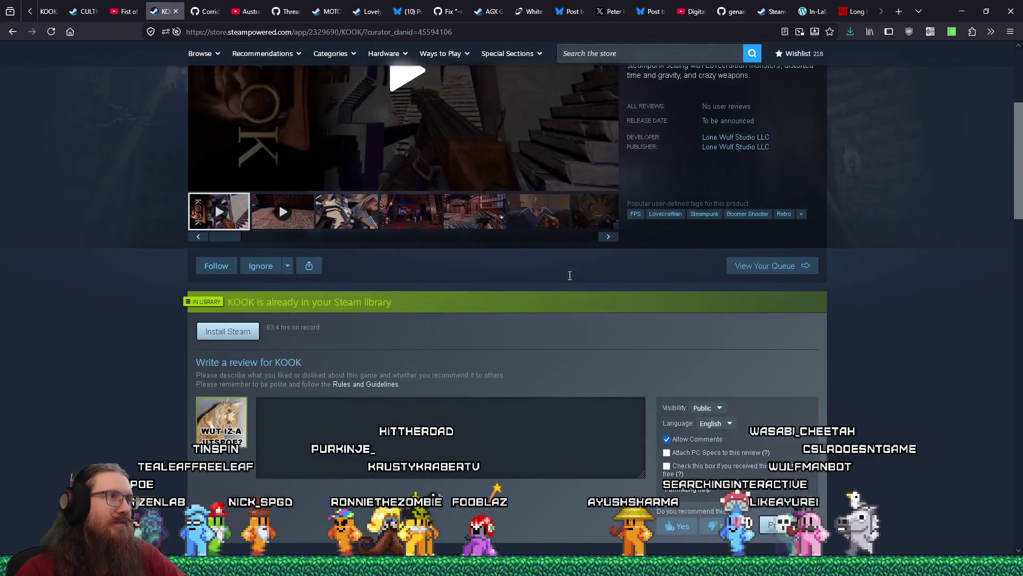
pyautogui.moveTo(215, 240)
pyautogui.mouseDown()
pyautogui.moveTo(618, 248)
pyautogui.moveTo(191, 246)
pyautogui.mouseUp()
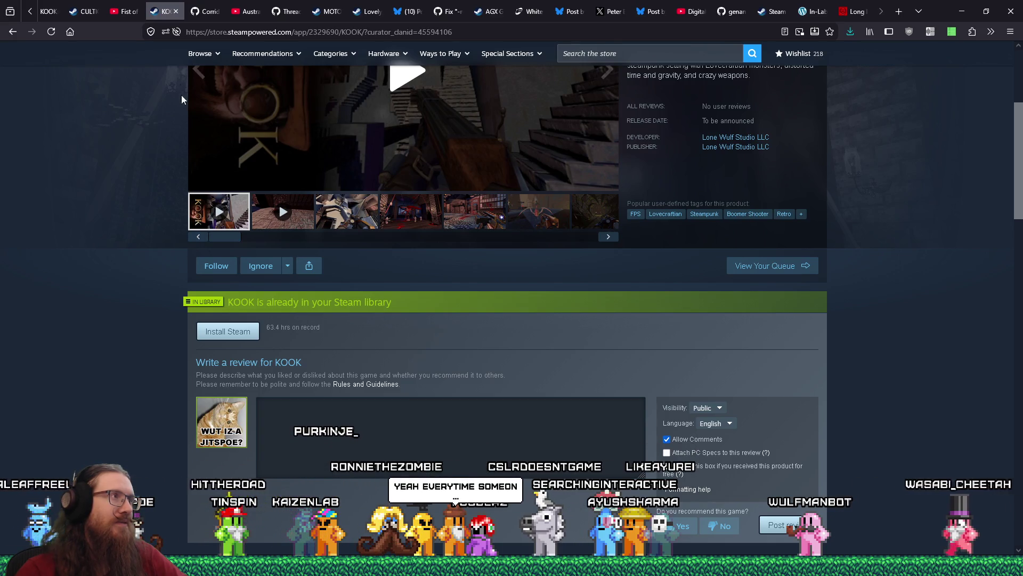
pyautogui.click(175, 12)
# Bring up fotf_todo.txt in Notepad with the cursor after its first line.
pyautogui.hotkey('alt', 'Tab')
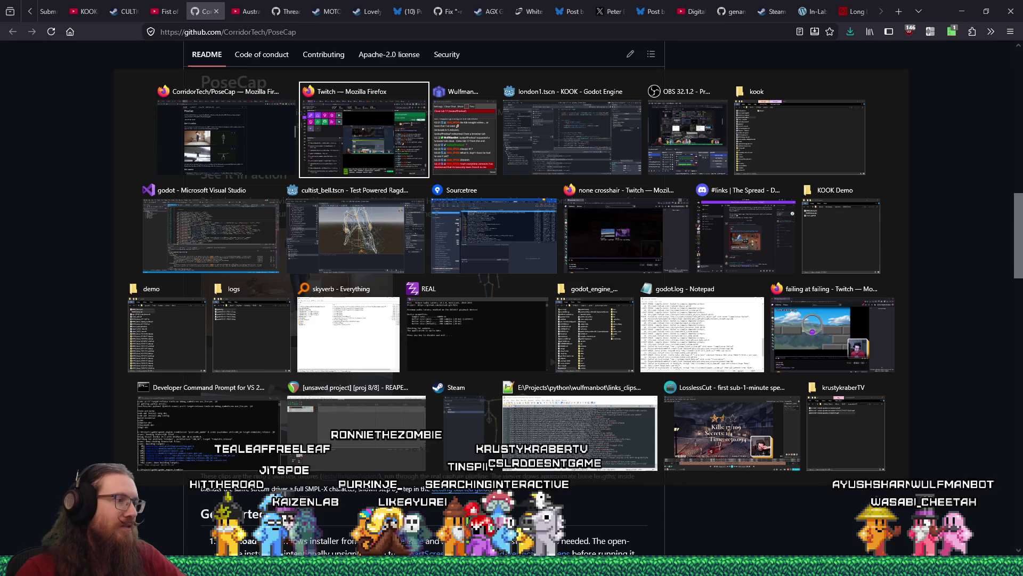
pyautogui.press('Escape')
pyautogui.moveTo(140, 517)
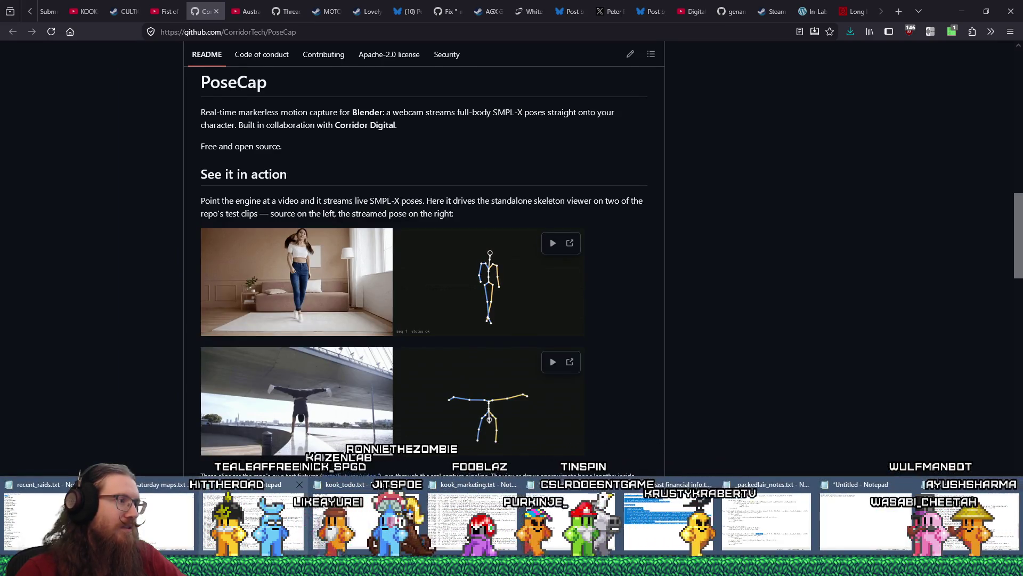
pyautogui.click(250, 519)
pyautogui.click(244, 59)
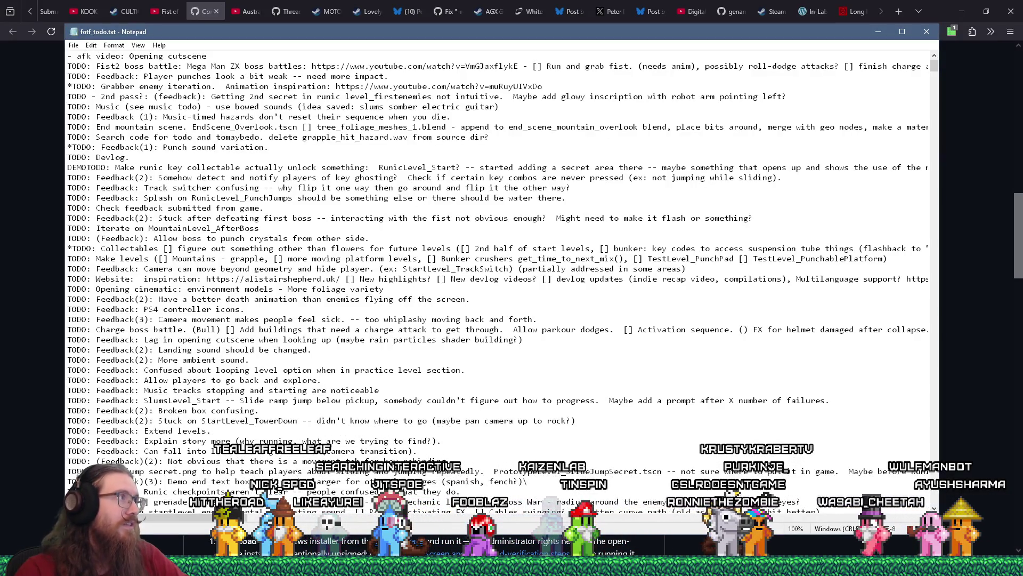
# Add '- Update trailer on Steam page.' under the kook_todo.txt heading and save.
pyautogui.moveTo(140, 566)
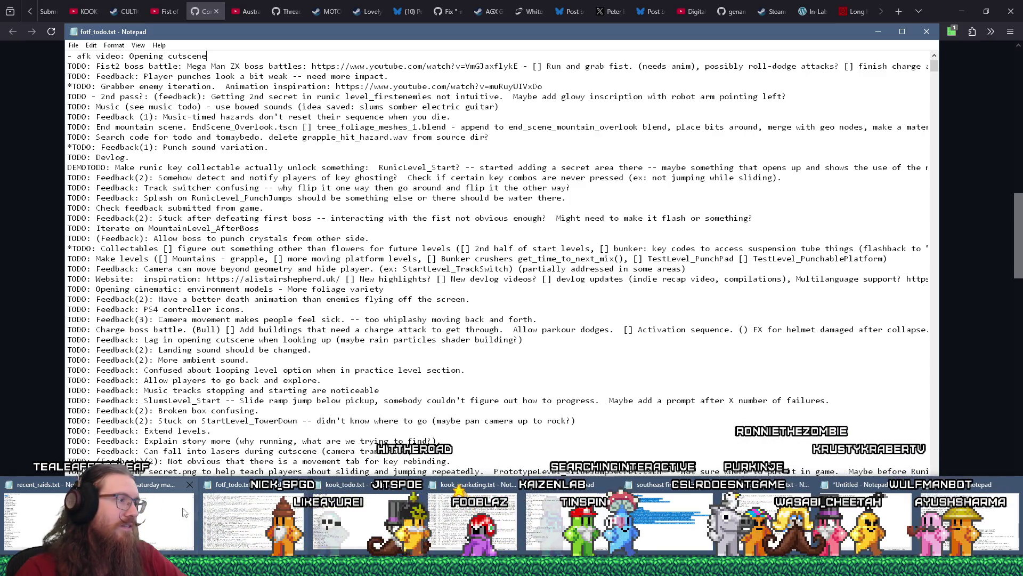
pyautogui.click(370, 519)
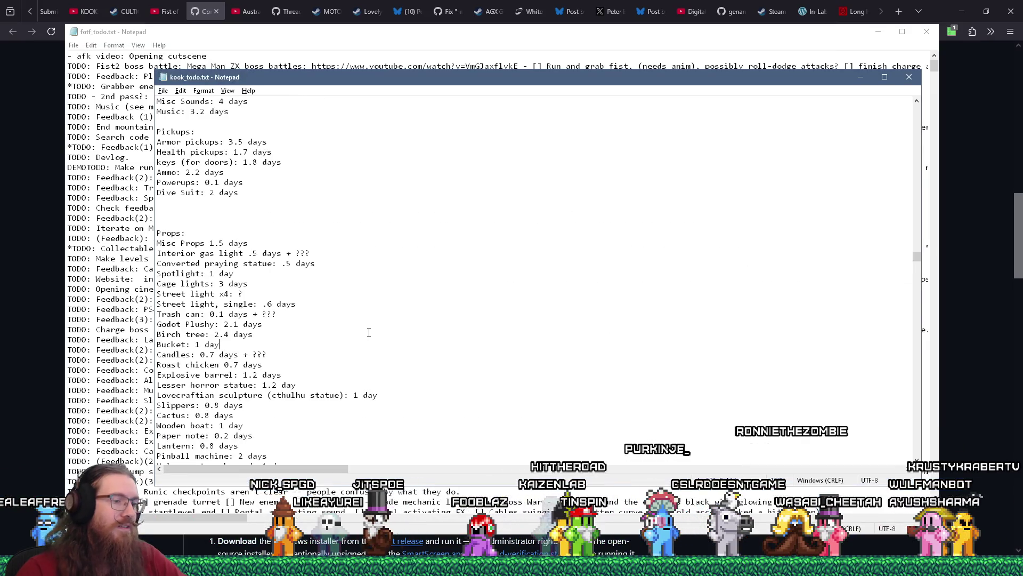
pyautogui.hotkey('ctrl', 'Home')
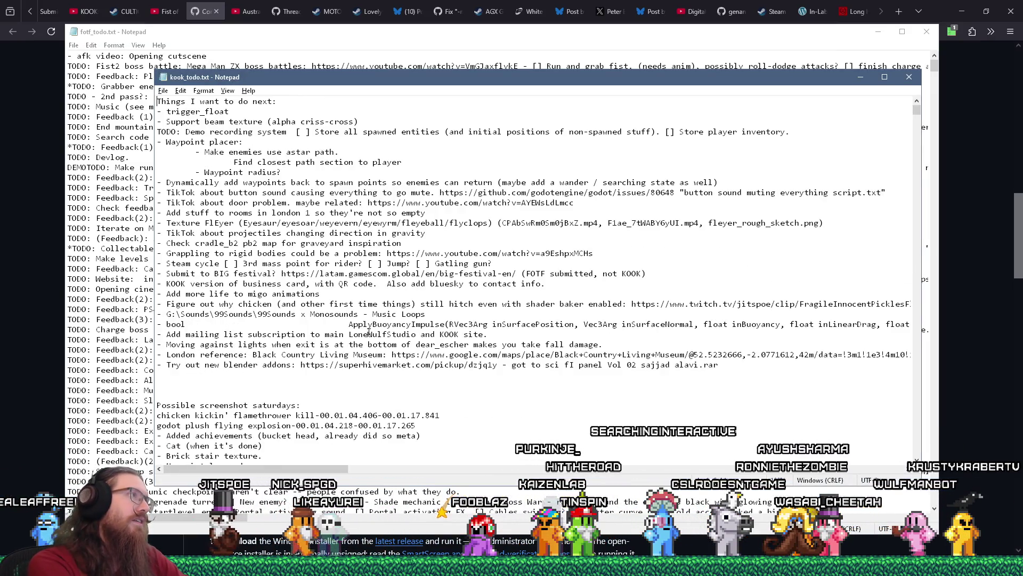
pyautogui.press('End')
pyautogui.press('Return')
pyautogui.write('- ')
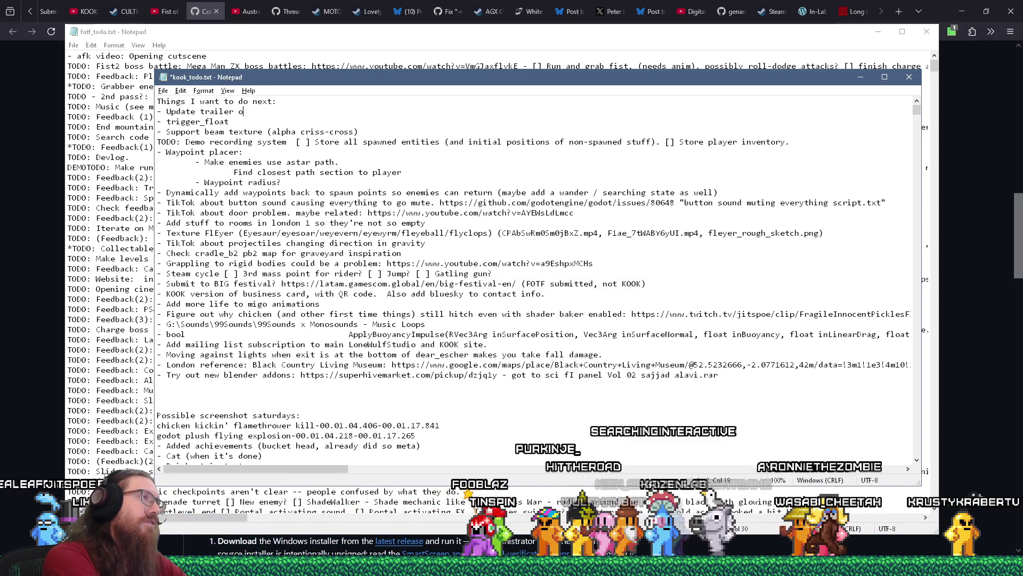
pyautogui.write('n Steam pa')
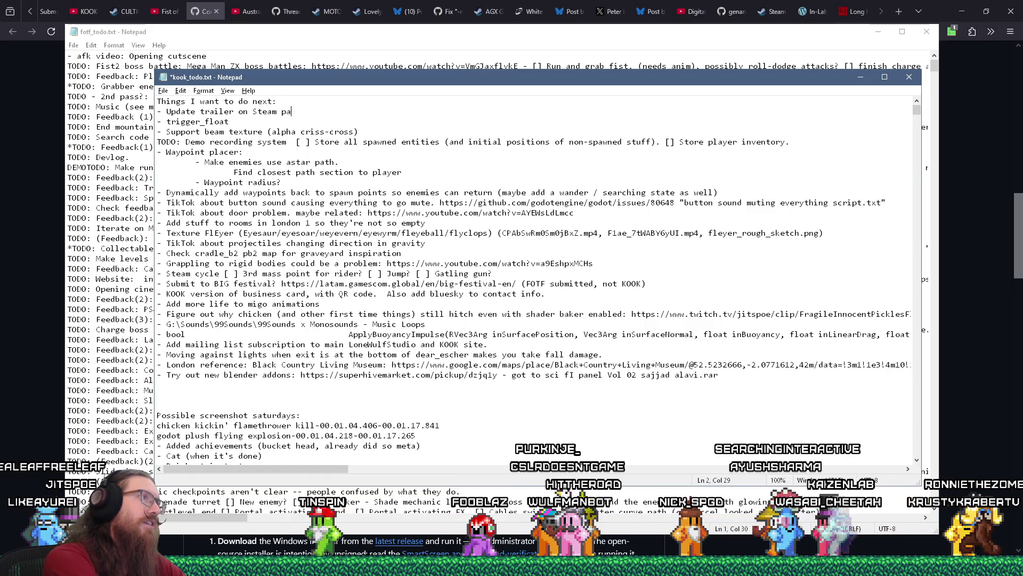
pyautogui.write('ge.')
pyautogui.hotkey('ctrl', 's')
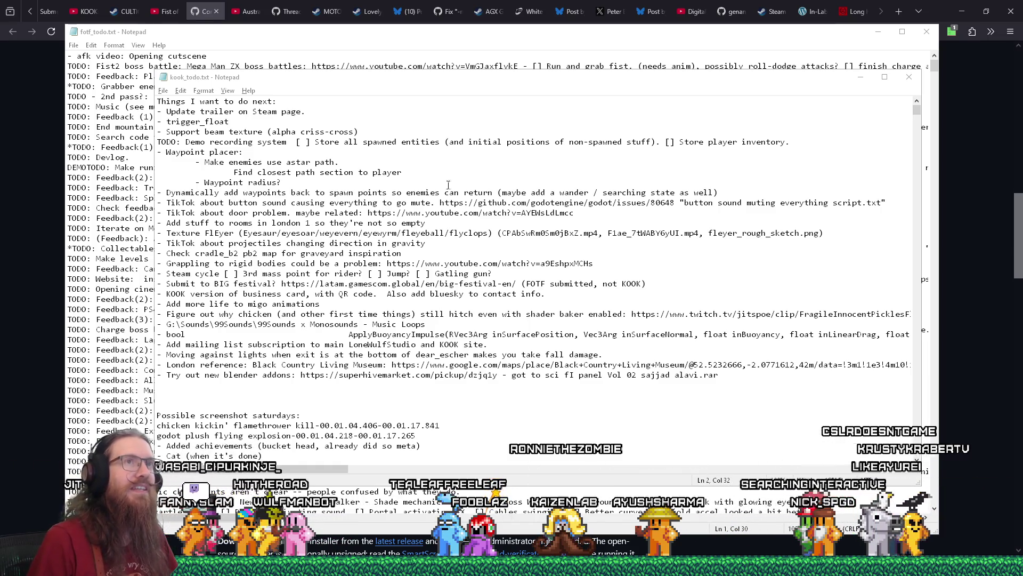
# Bring Firefox back in front and return to the Myinstants 'Long brain fart' tab.
pyautogui.rightClick(859, 16)
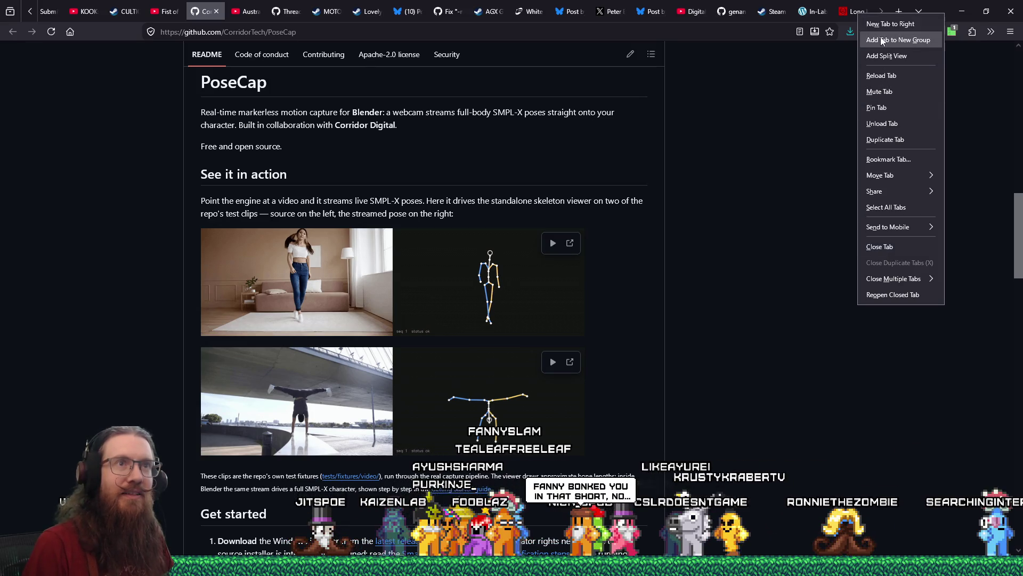
pyautogui.click(833, 185)
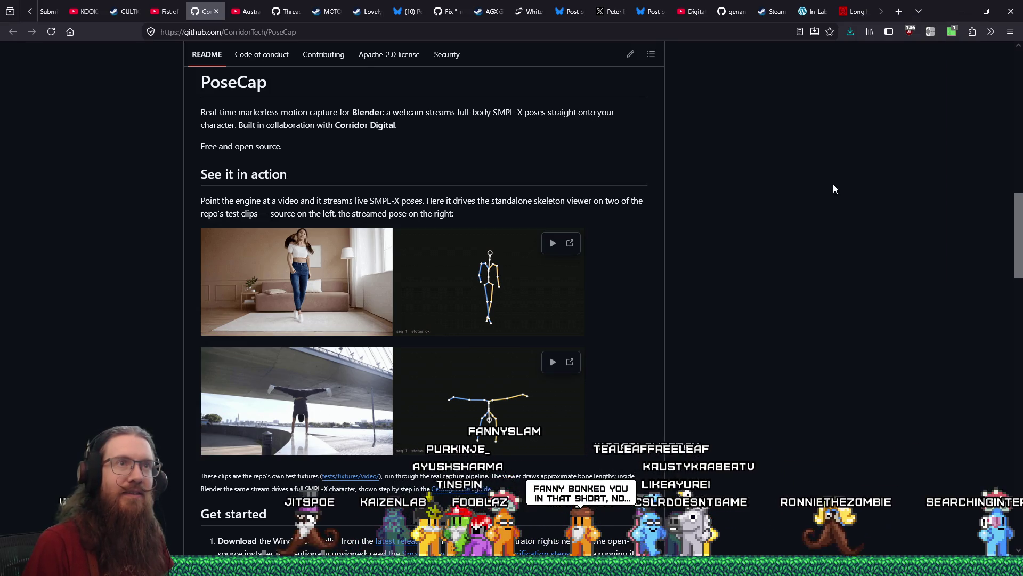
pyautogui.rightClick(856, 18)
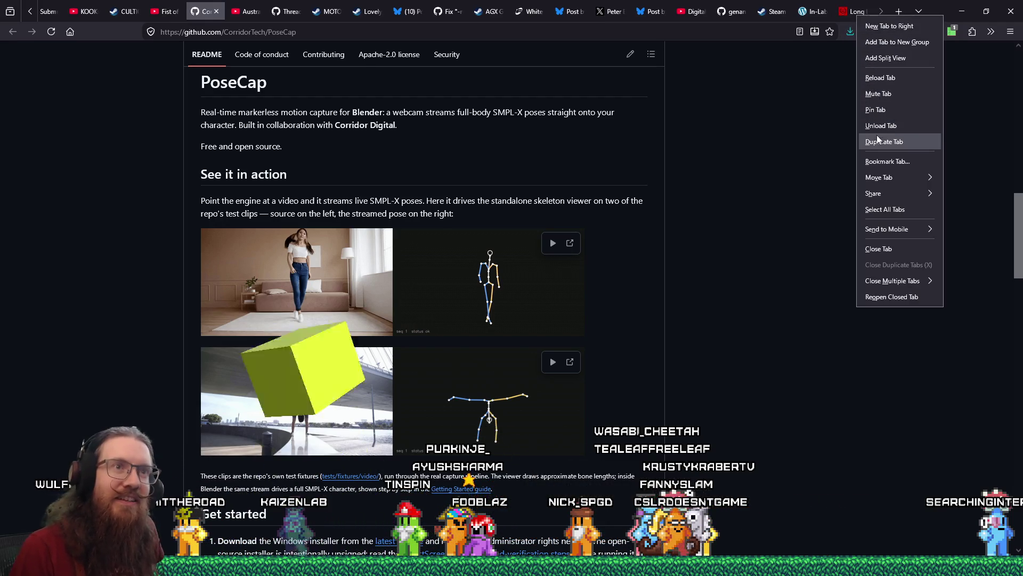
pyautogui.click(877, 216)
pyautogui.rightClick(854, 17)
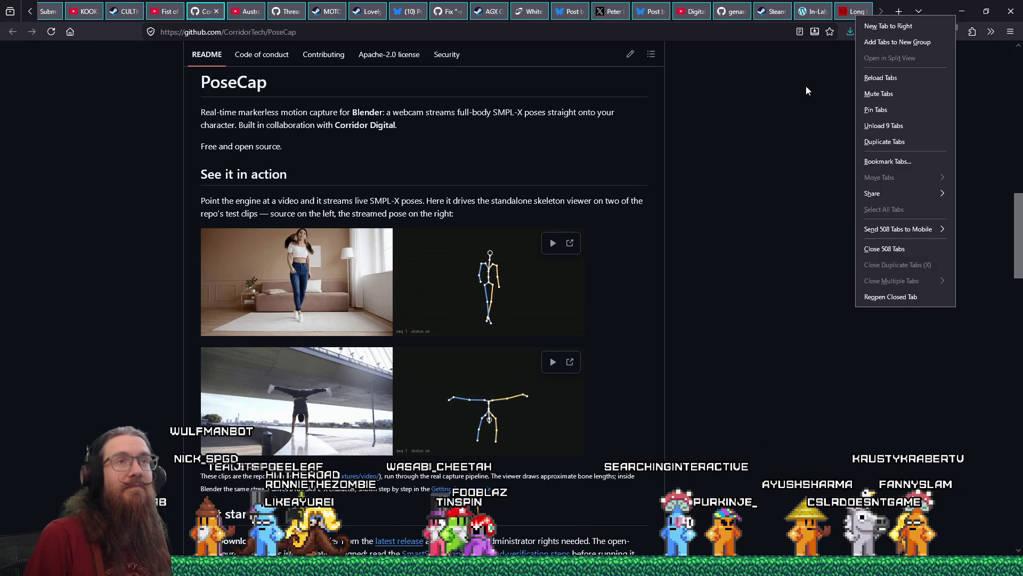
pyautogui.click(847, 12)
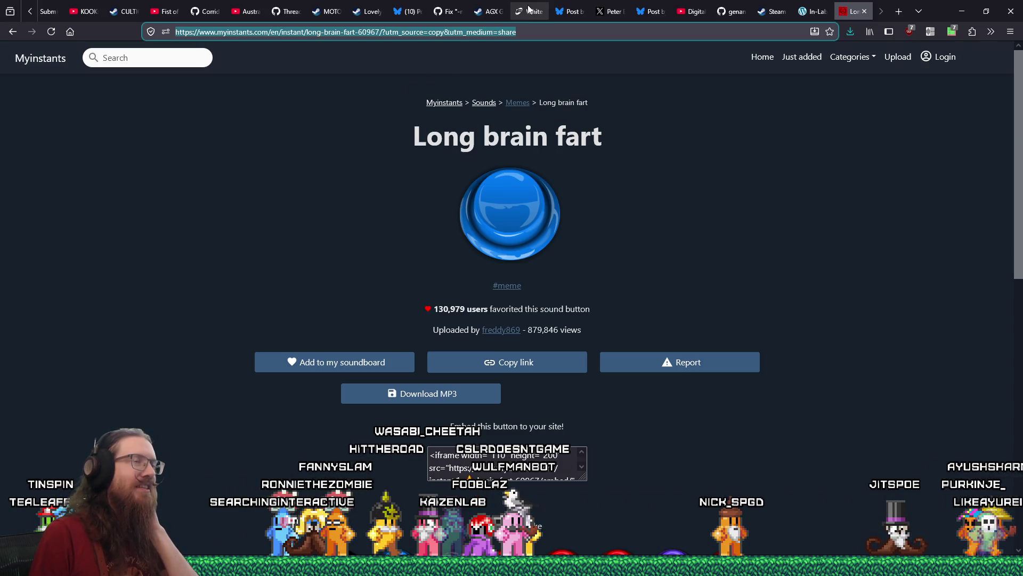
# Scroll the Firefox tab strip back to the 'Long brain fart' sound page tab.
pyautogui.click(31, 12)
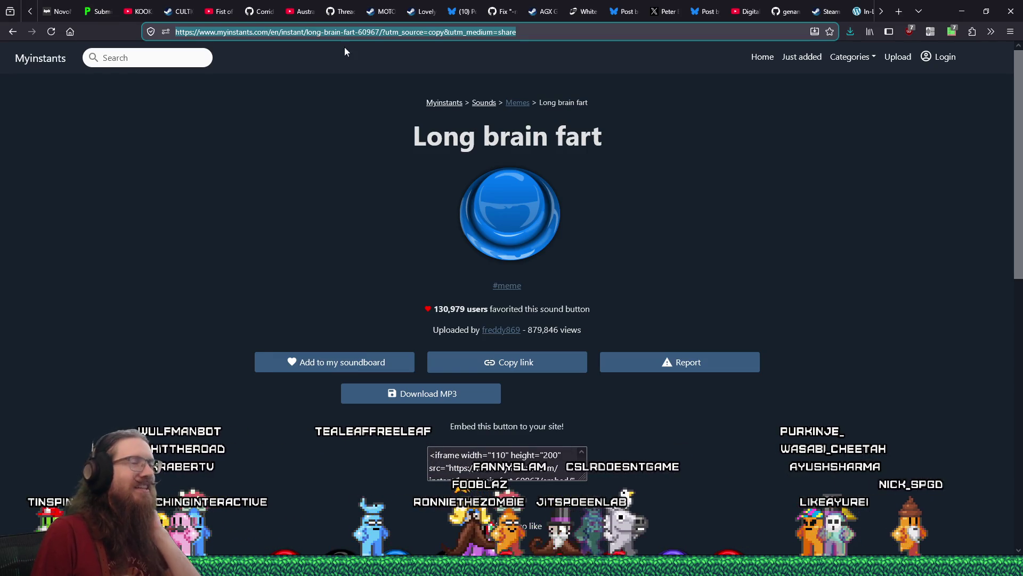
pyautogui.click(883, 17)
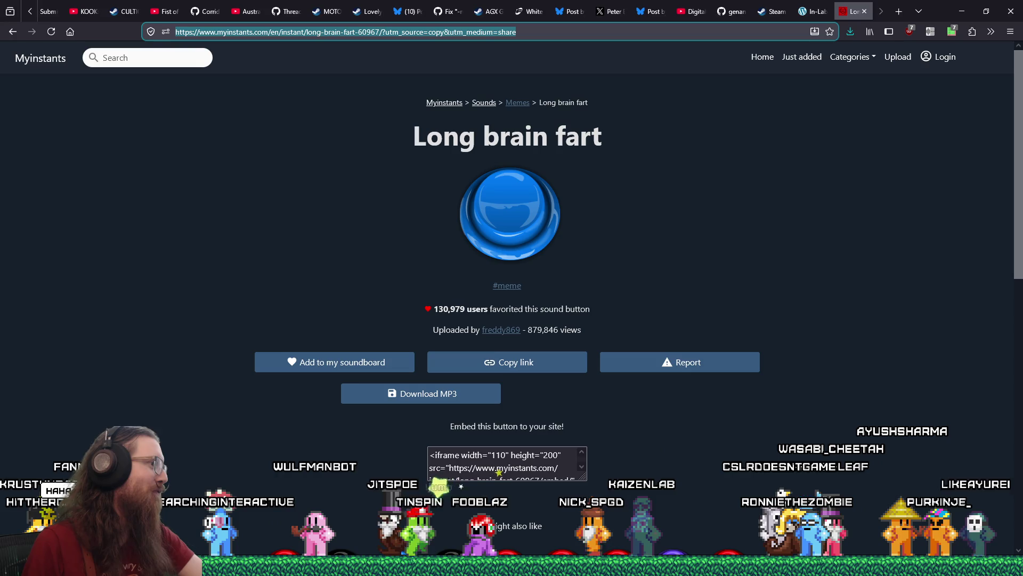
pyautogui.hotkey('alt', 'Tab')
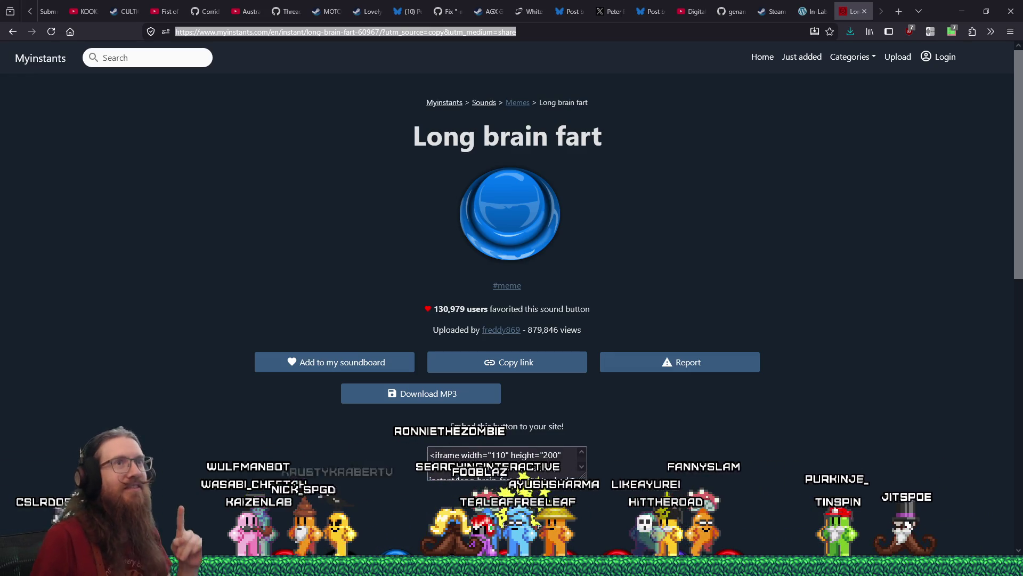
# Open twitch.tv/ in a new browser tab.
pyautogui.hotkey('ctrl', 't')
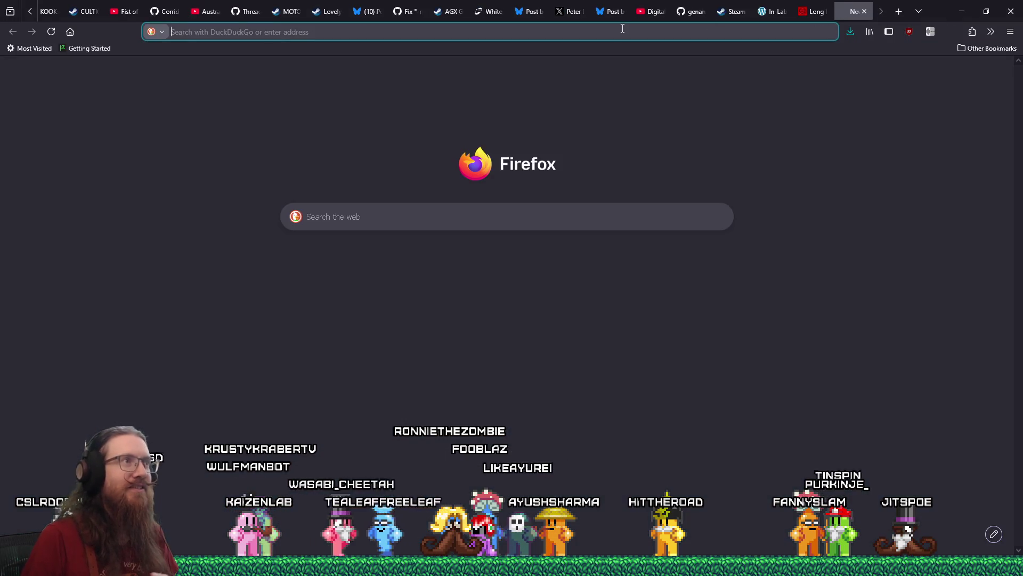
pyautogui.click(616, 33)
pyautogui.write('twitch.tv/')
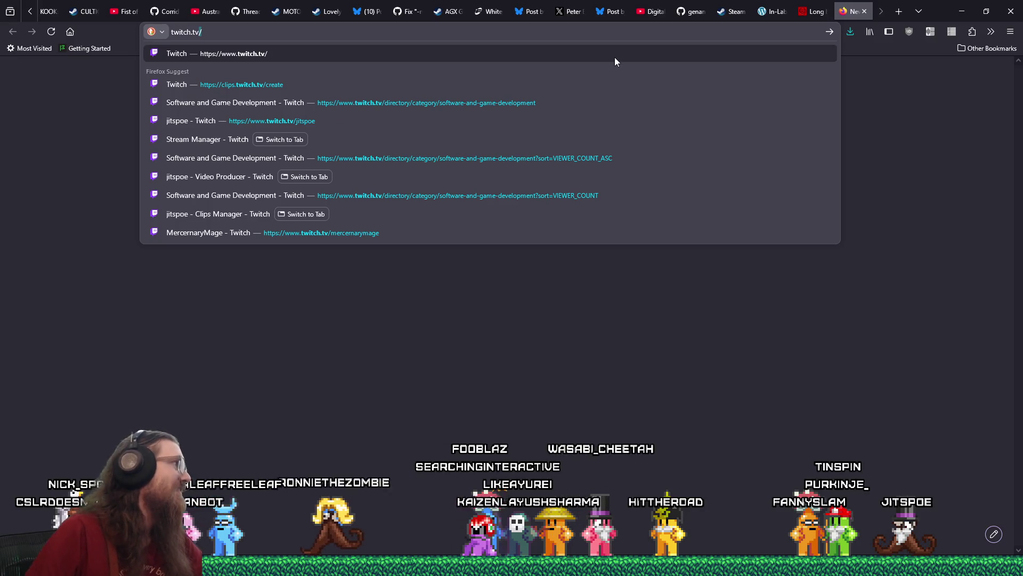
pyautogui.press('Return')
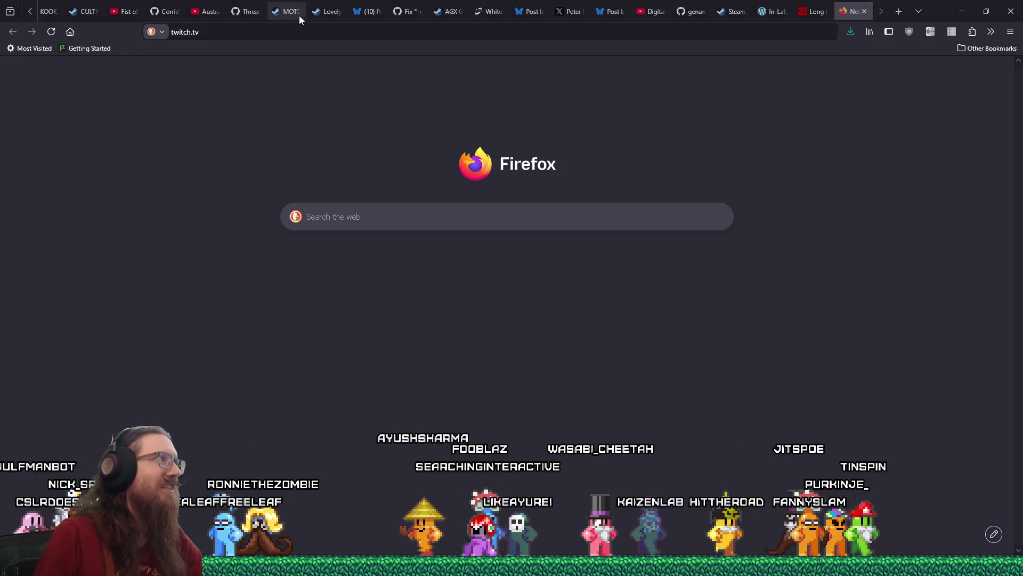
pyautogui.click(249, 31)
pyautogui.press('Return')
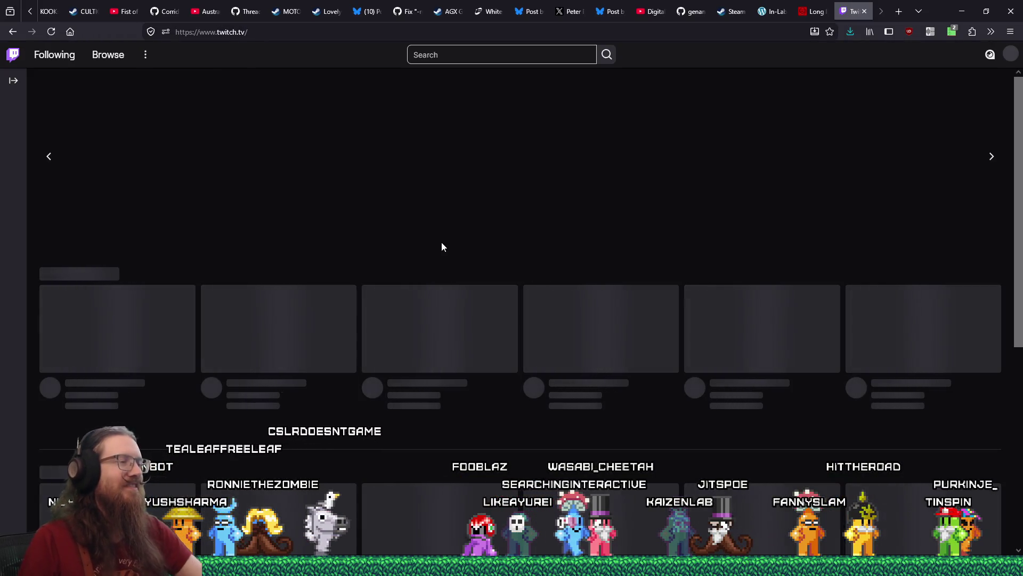
# Open the Software and Game Development category and three of its live streams in background tabs.
pyautogui.scroll(-4, 362, 392)
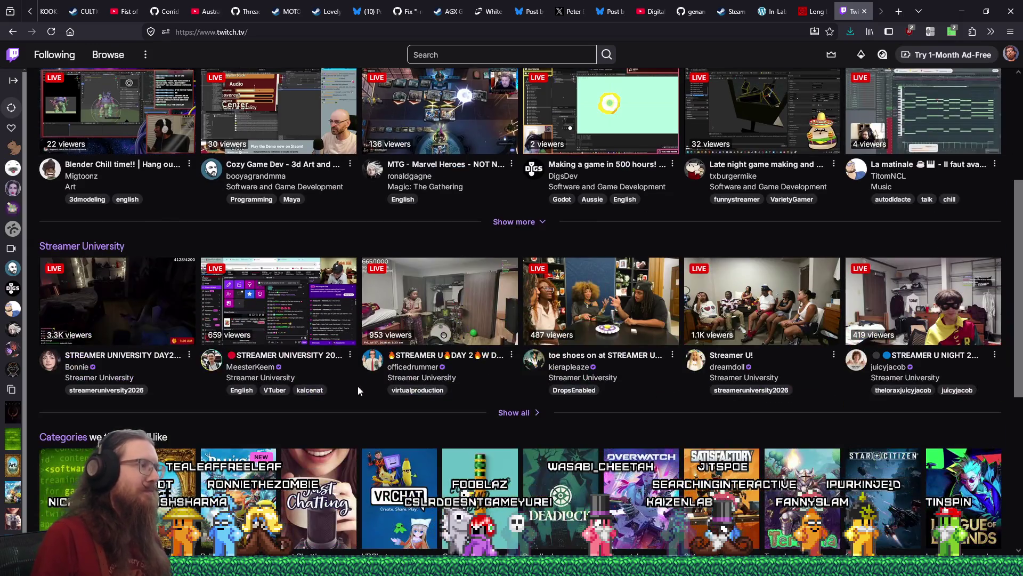
pyautogui.click(107, 495)
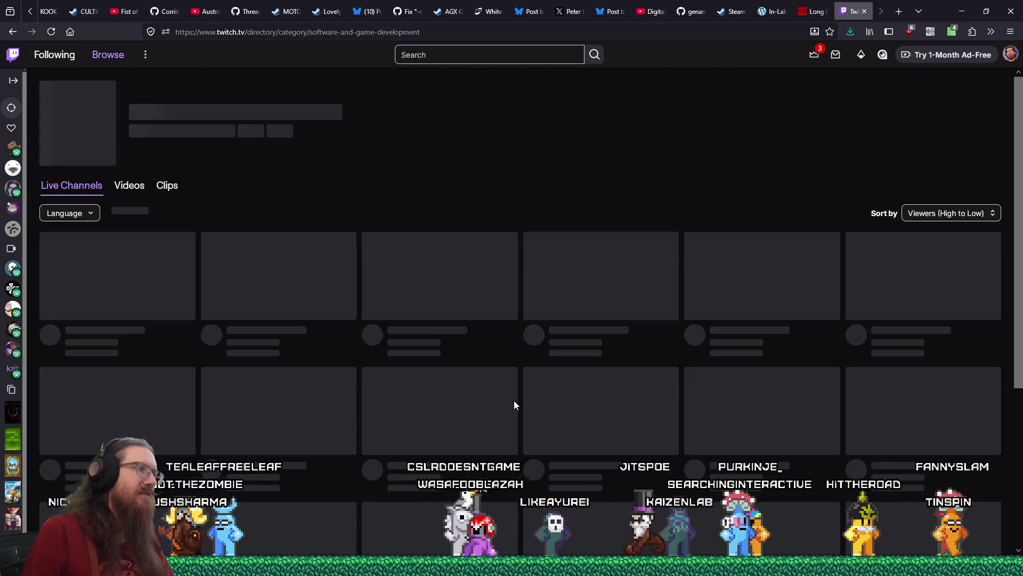
pyautogui.scroll(-5, 514, 400)
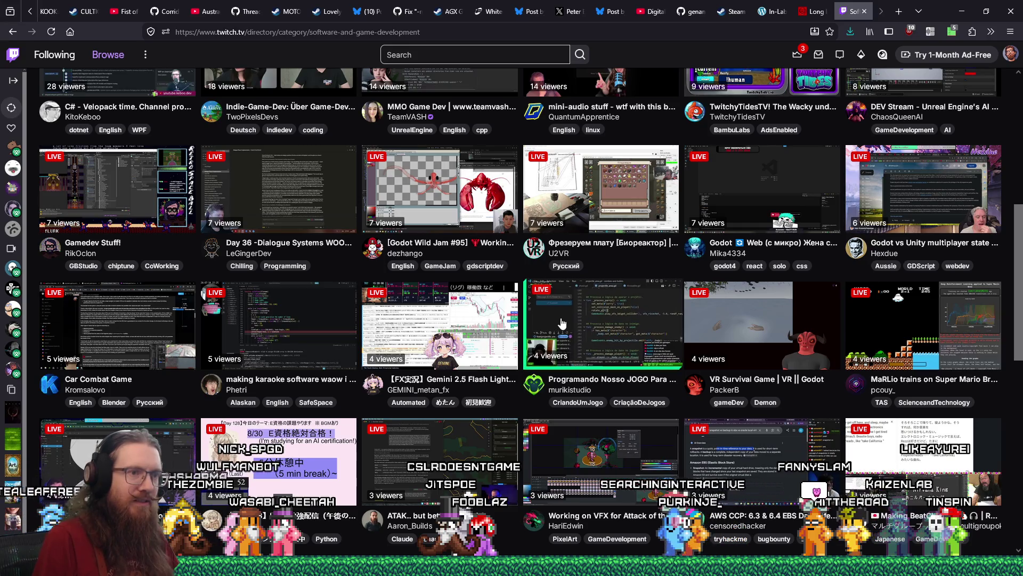
pyautogui.middleClick(739, 323)
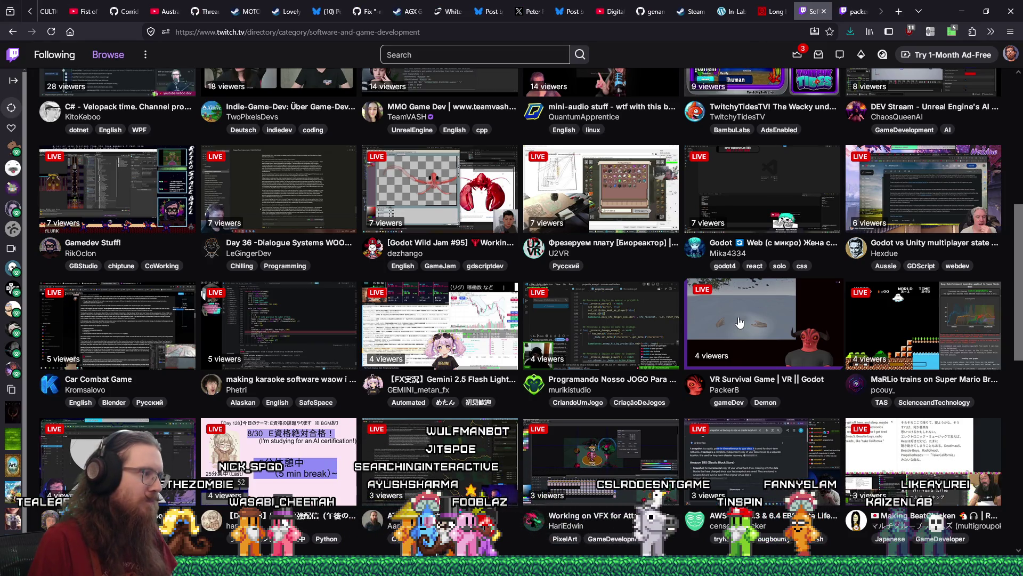
pyautogui.scroll(-1, 739, 322)
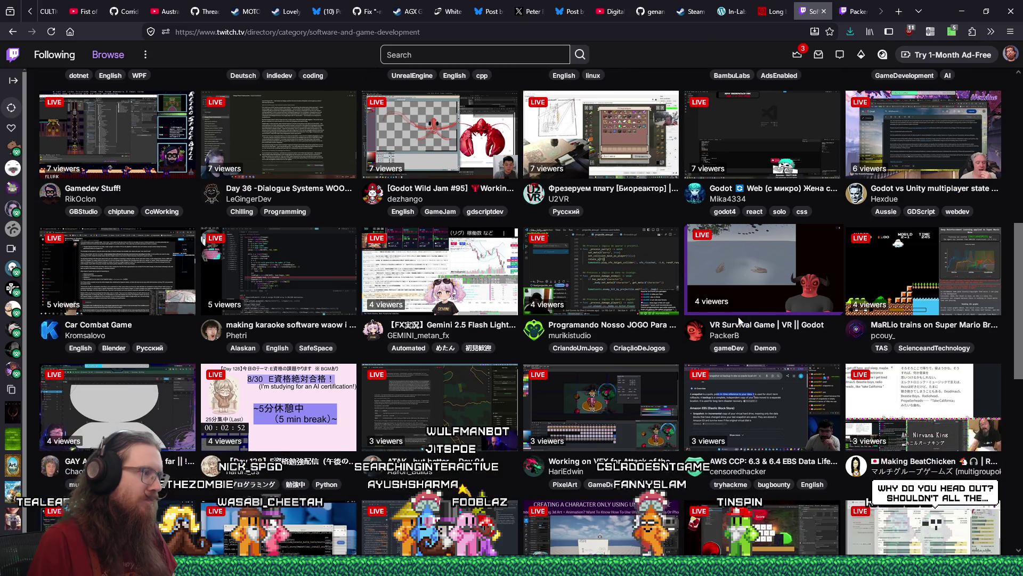
pyautogui.middleClick(119, 418)
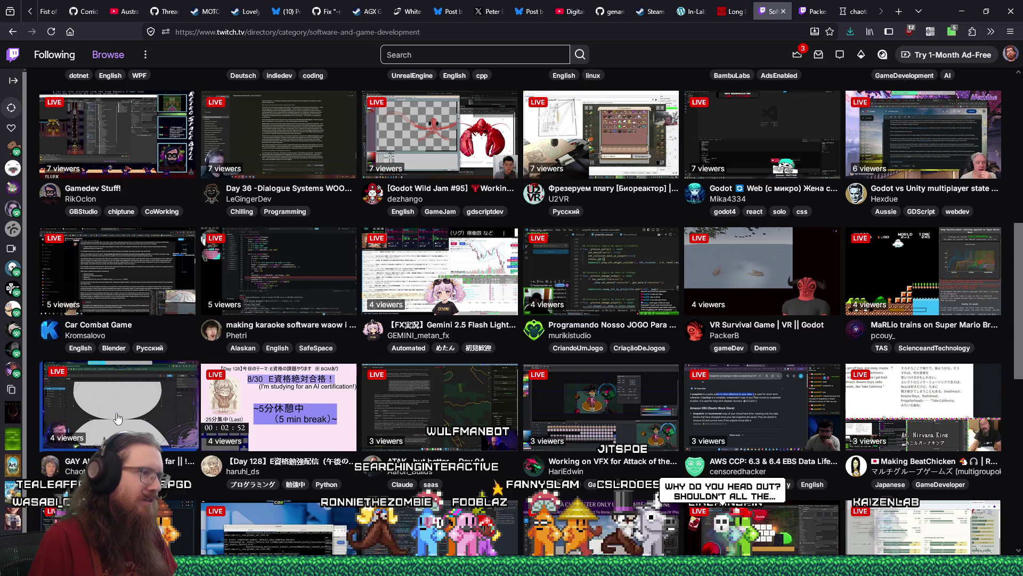
pyautogui.middleClick(589, 391)
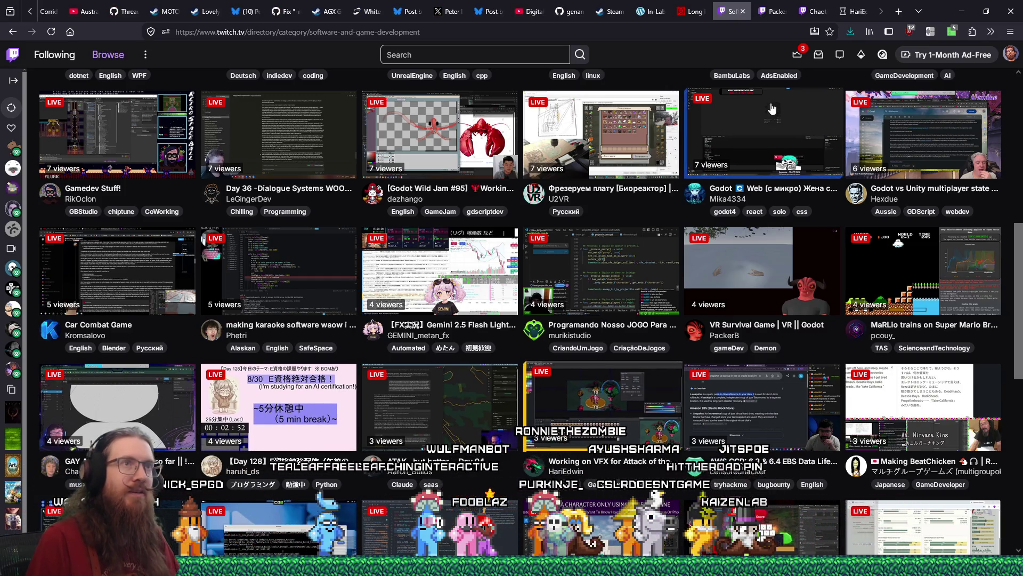
# Look through the new stream tabs and settle on the second opened stream.
pyautogui.click(765, 13)
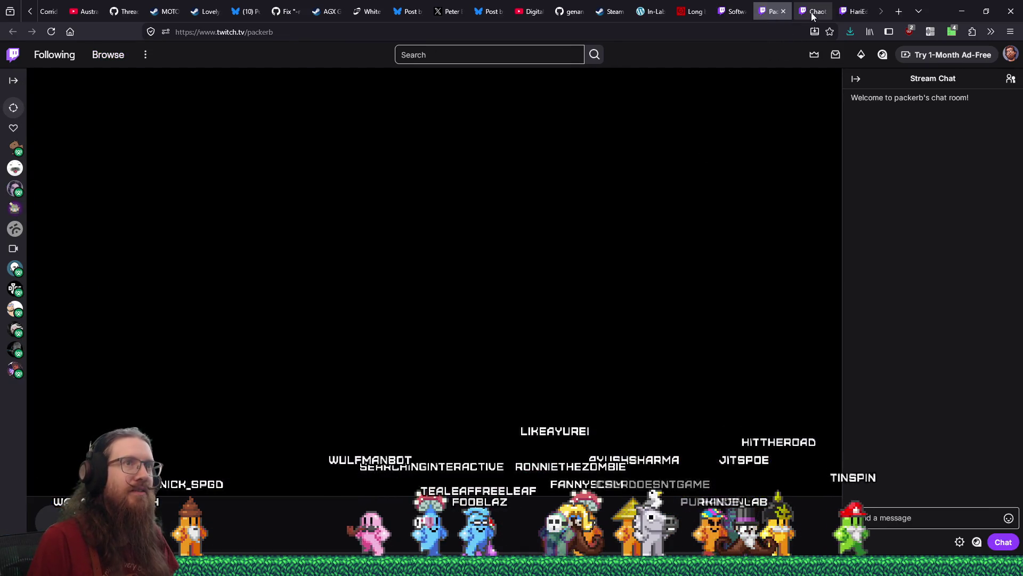
pyautogui.click(849, 11)
pyautogui.click(767, 15)
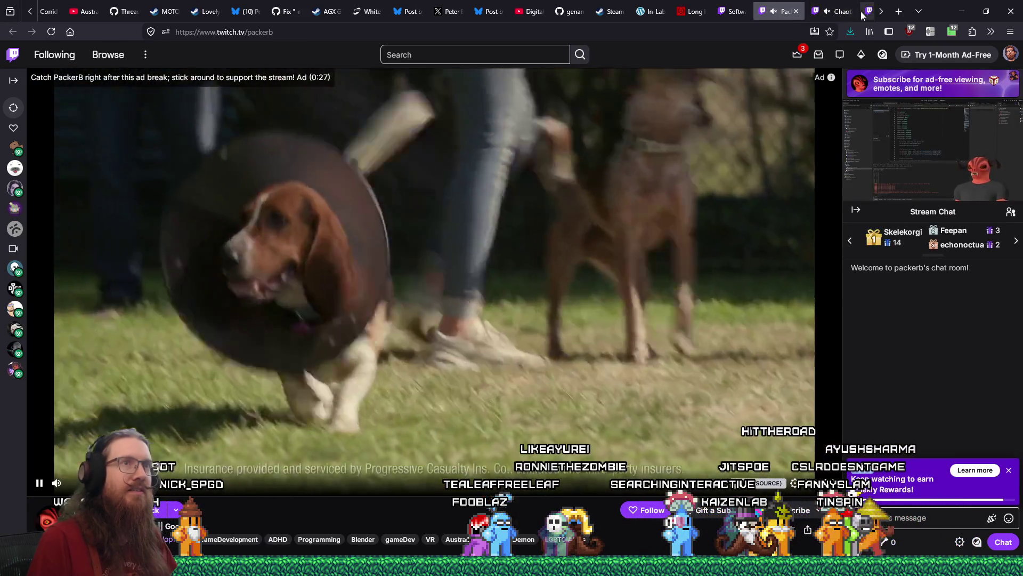
pyautogui.click(880, 11)
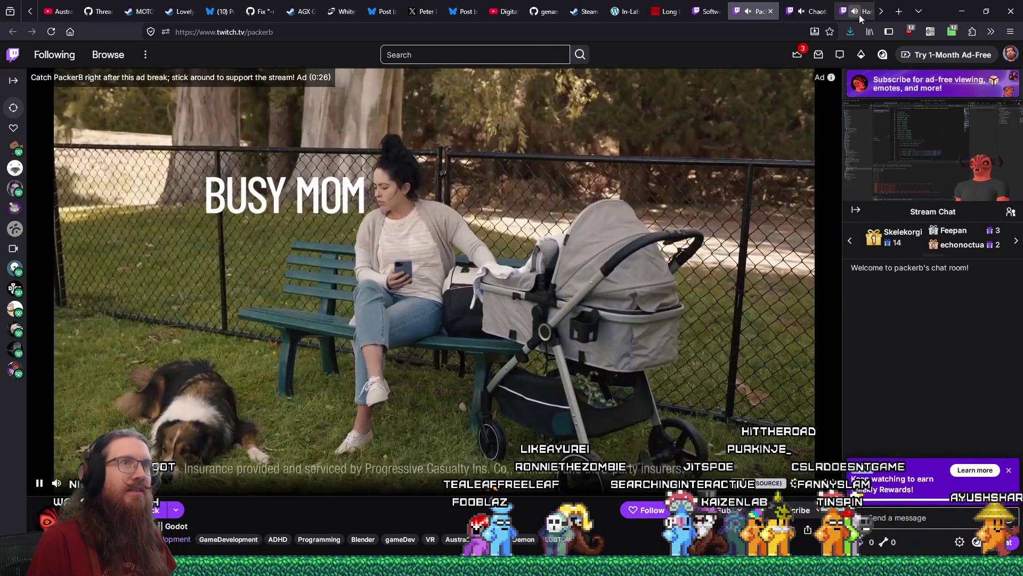
pyautogui.click(813, 11)
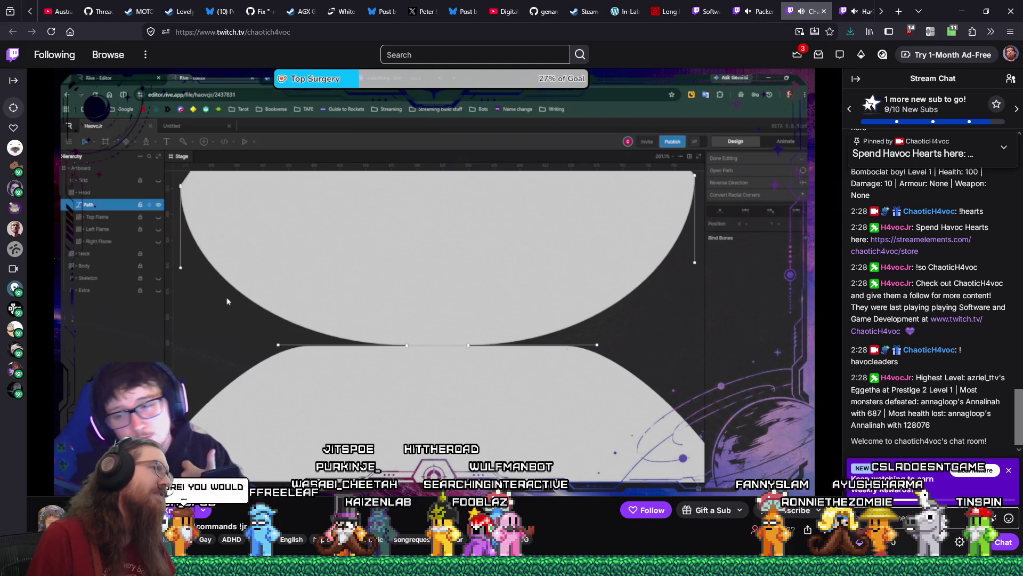
# Lower the stream's volume to about 43% and check its web address.
pyautogui.scroll(-2, 435, 267)
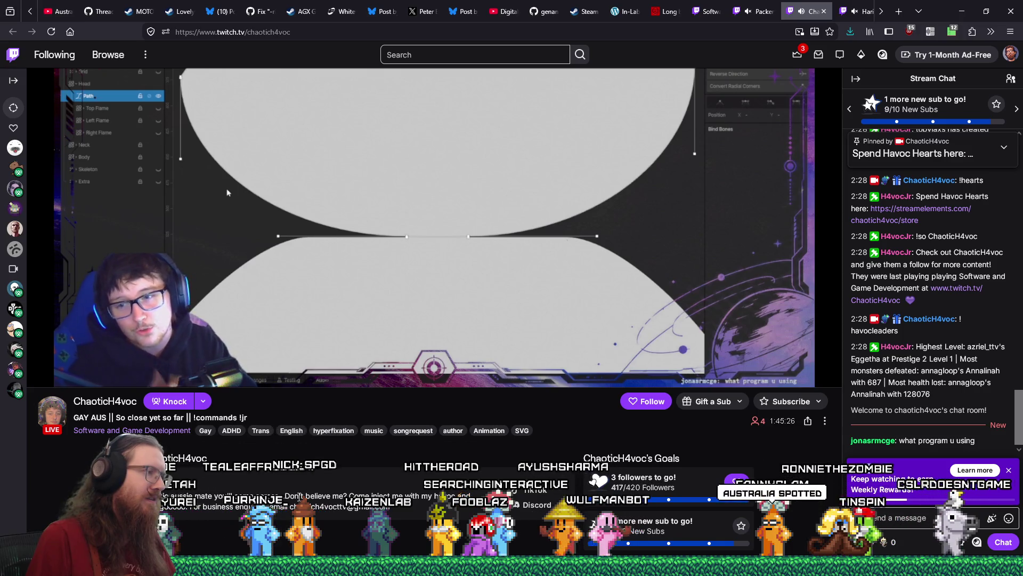
pyautogui.scroll(-2, 434, 267)
pyautogui.scroll(3, 434, 266)
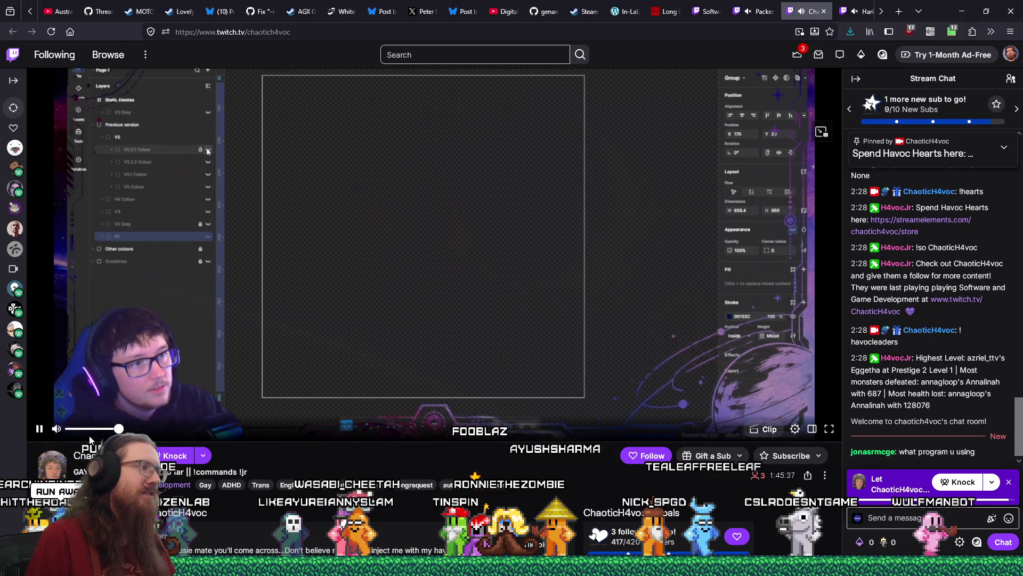
pyautogui.click(86, 429)
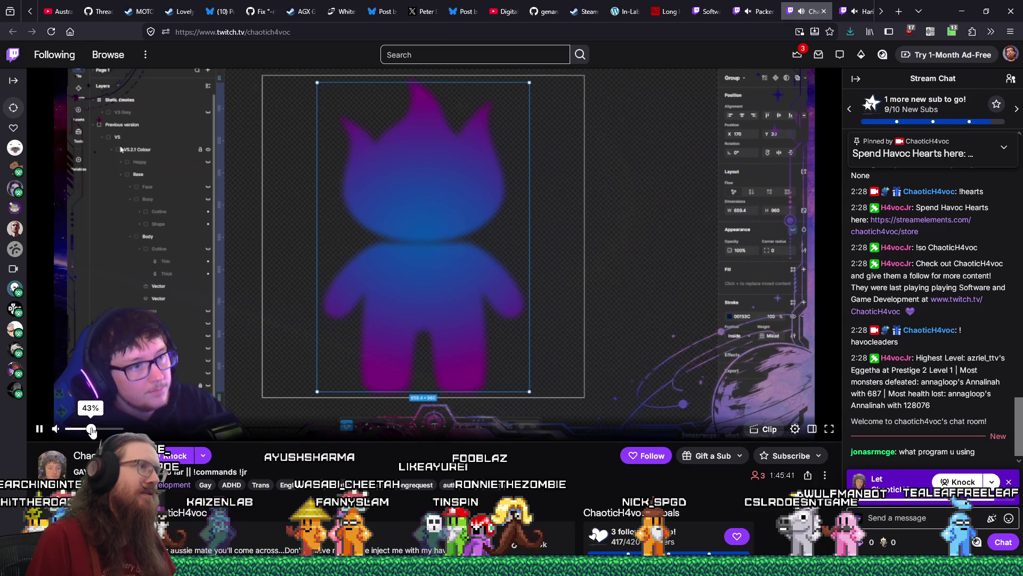
pyautogui.click(277, 33)
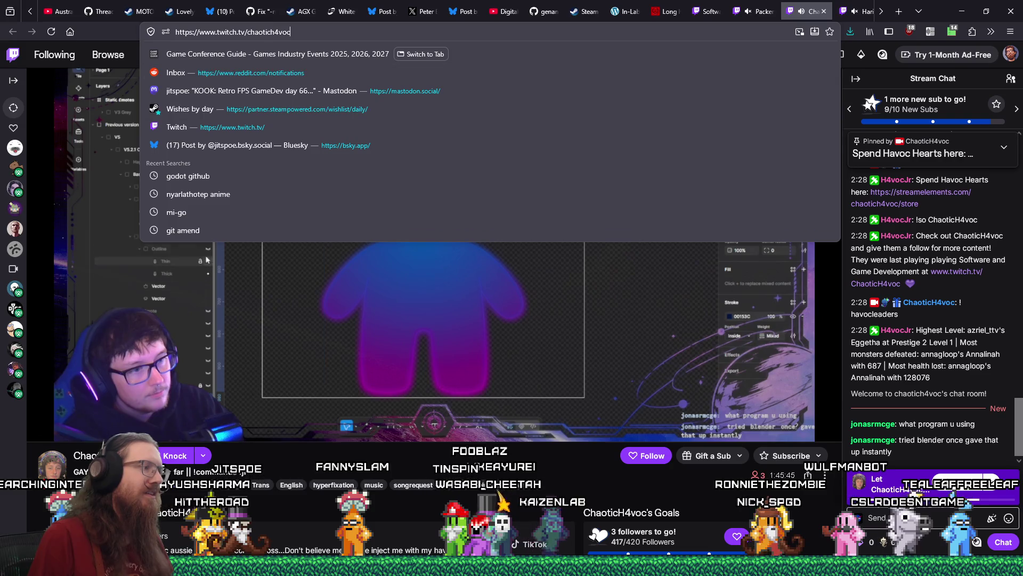
pyautogui.press('Escape')
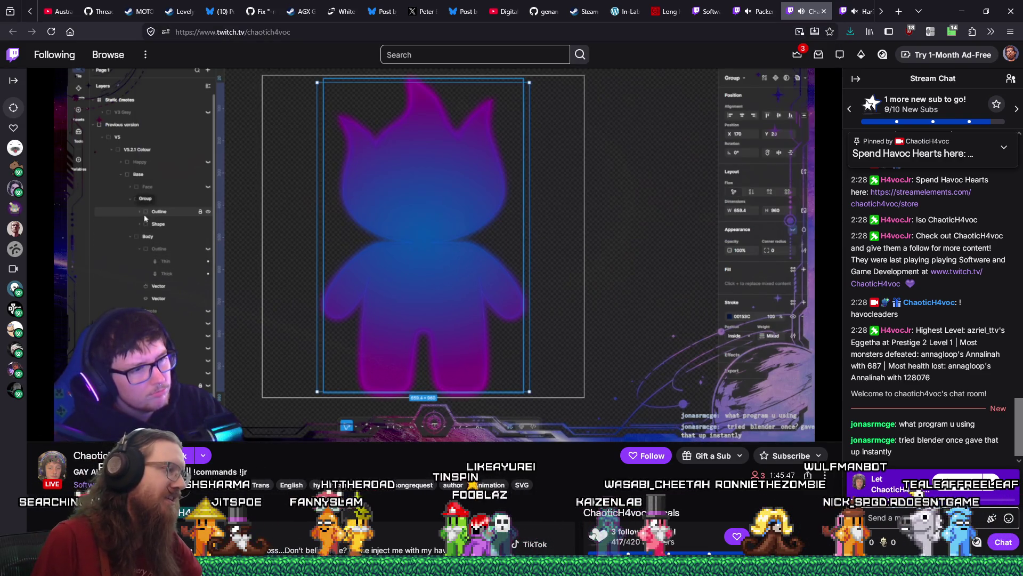
pyautogui.rightClick(150, 311)
pyautogui.press('Escape')
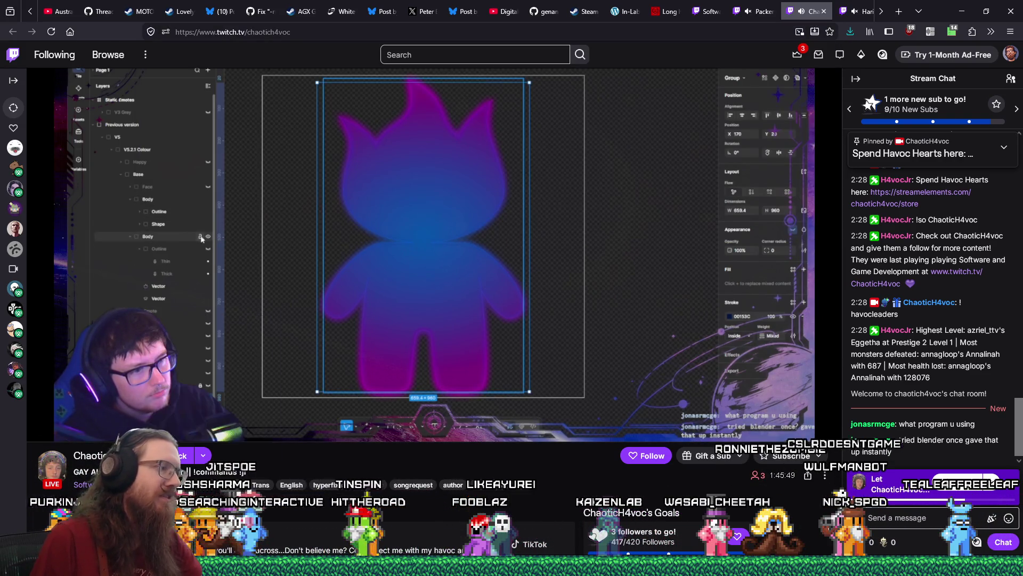
# In recent_raids.txt, search for the streamer and append their channel name as the last line.
pyautogui.moveTo(511, 566)
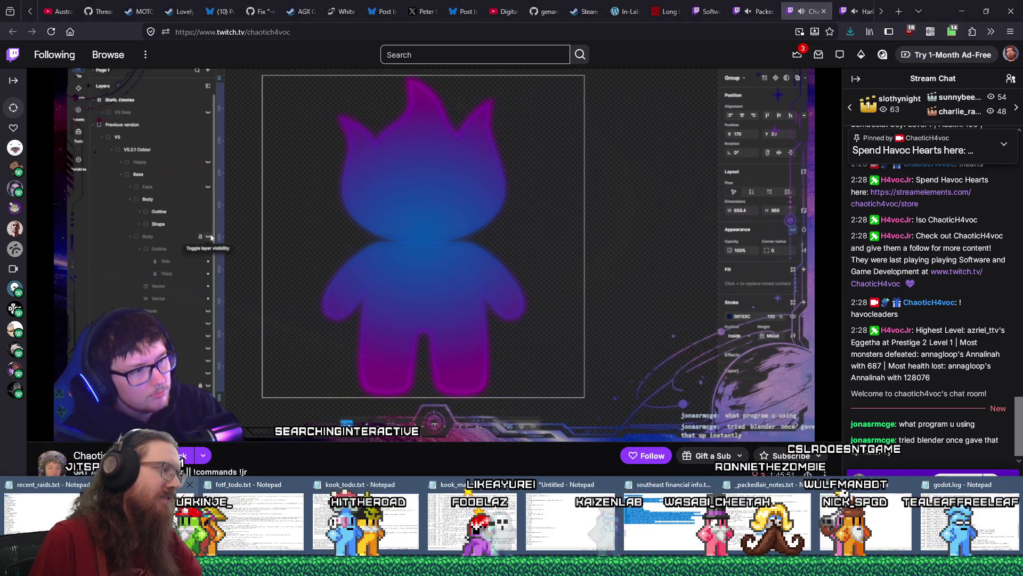
pyautogui.click(53, 520)
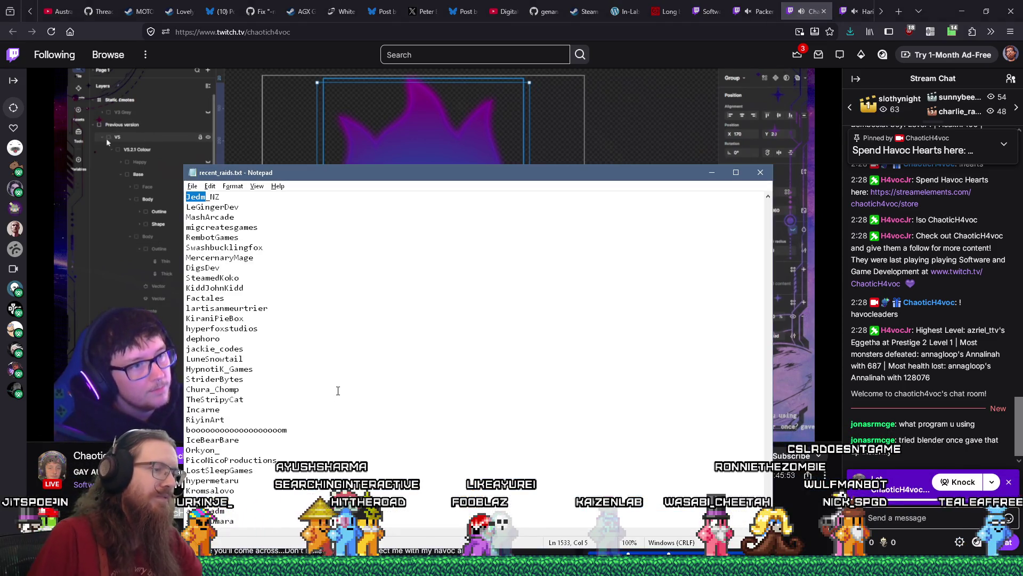
pyautogui.hotkey('ctrl', 'End')
pyautogui.hotkey('ctrl', 'f')
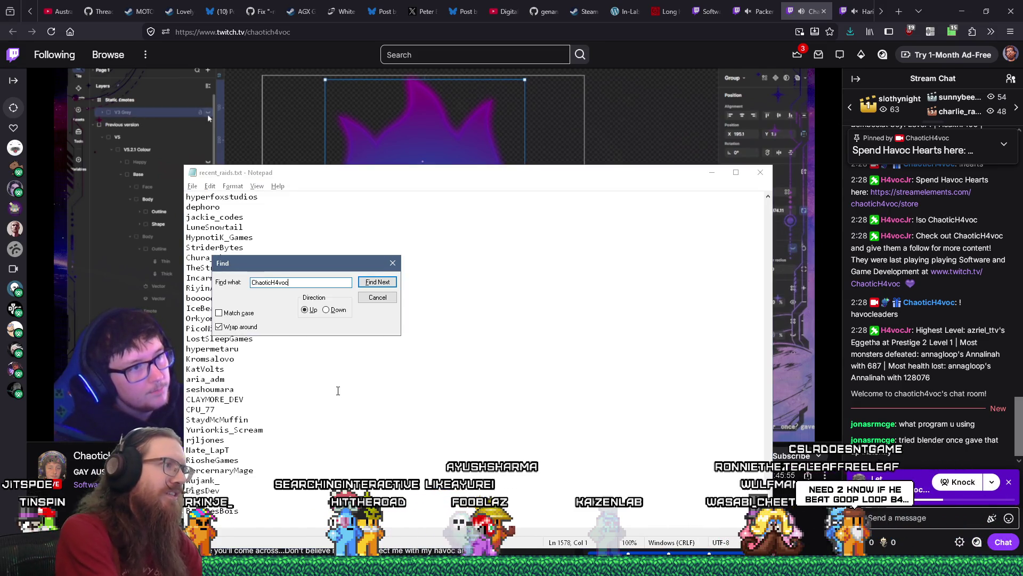
pyautogui.press('Return')
pyautogui.press('Return')
pyautogui.press('Escape')
pyautogui.write('ChaoticH4voc')
pyautogui.press('Return')
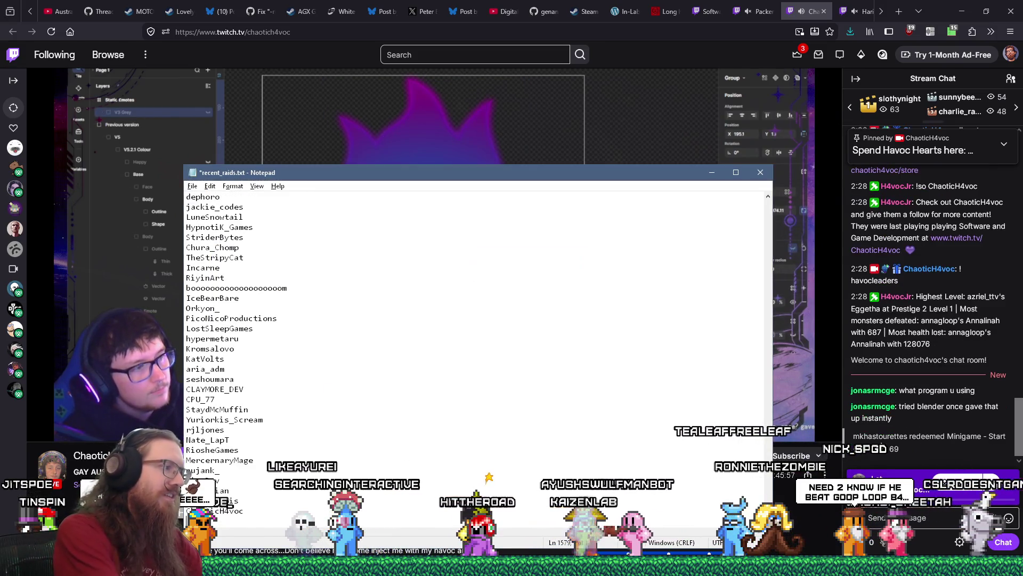